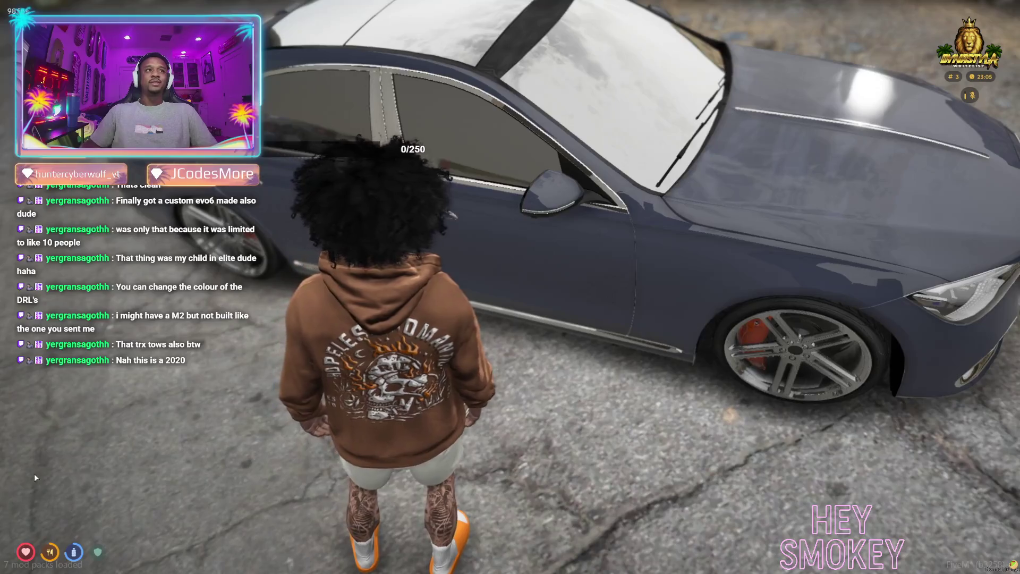
Get into the grey sedan outside the clothing shop and pull away.
key(f)
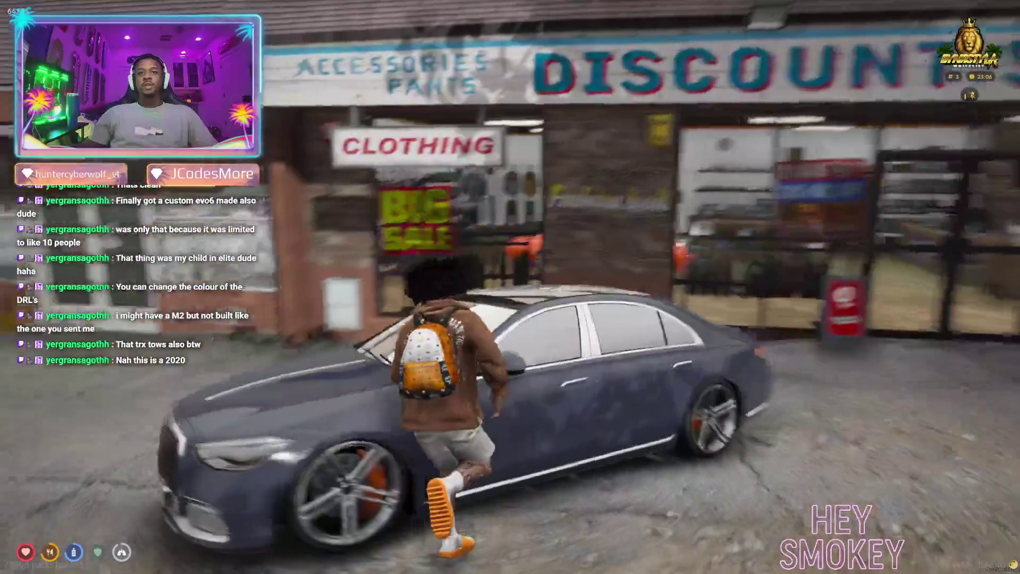
key(f)
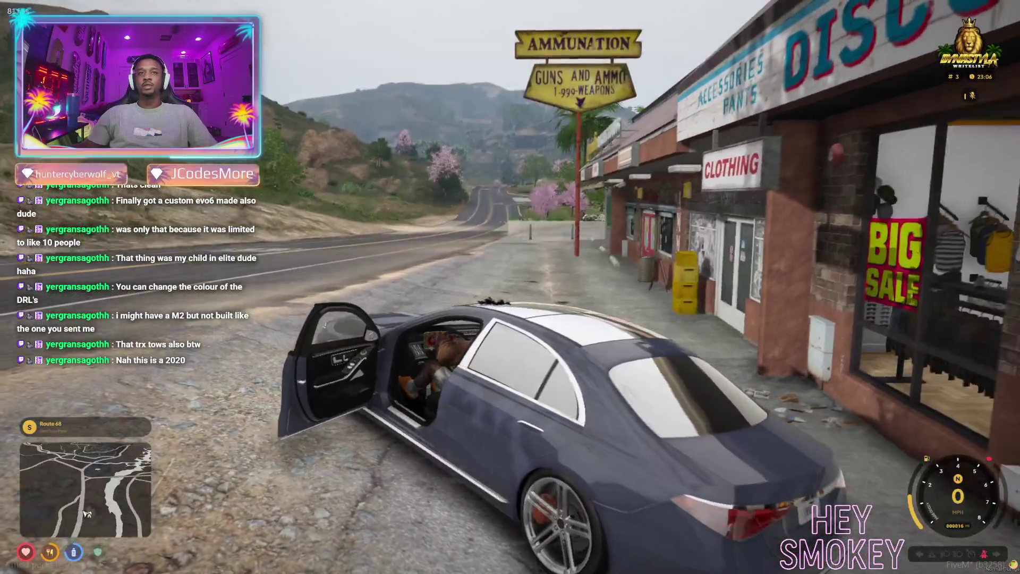
key(w)
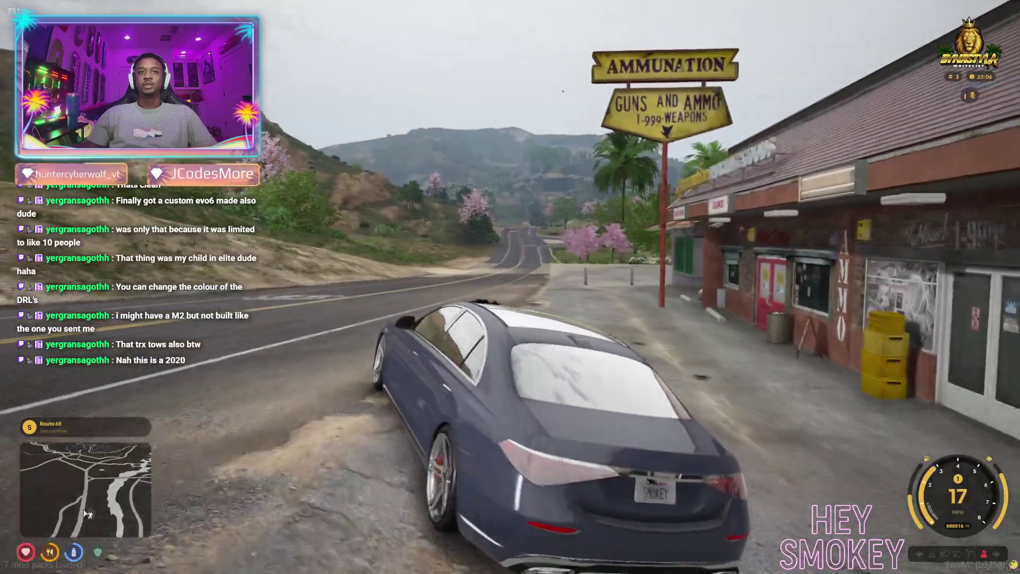
Set a waypoint on the pause map and resume driving.
key(Escape)
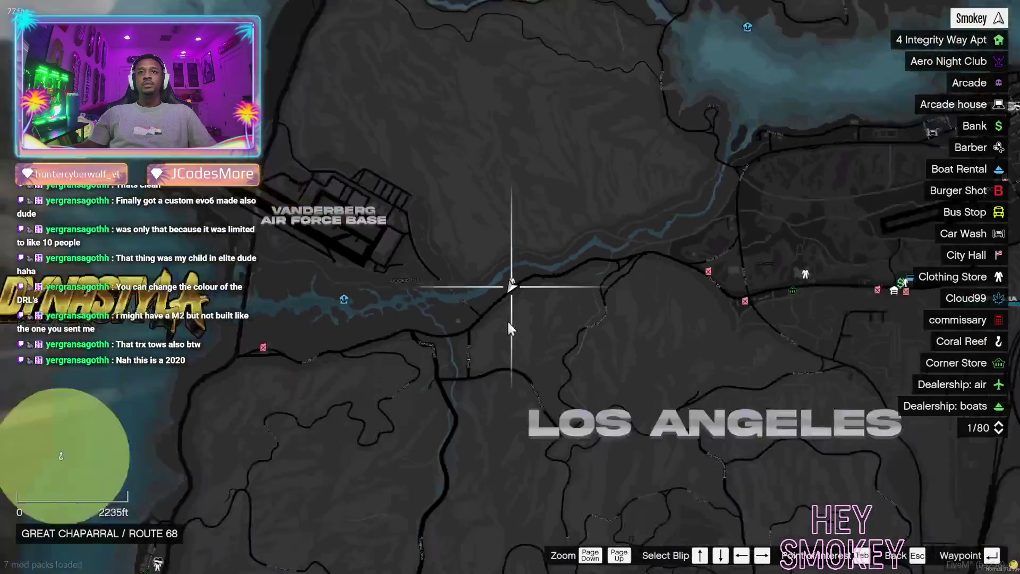
click(545, 426)
key(Escape)
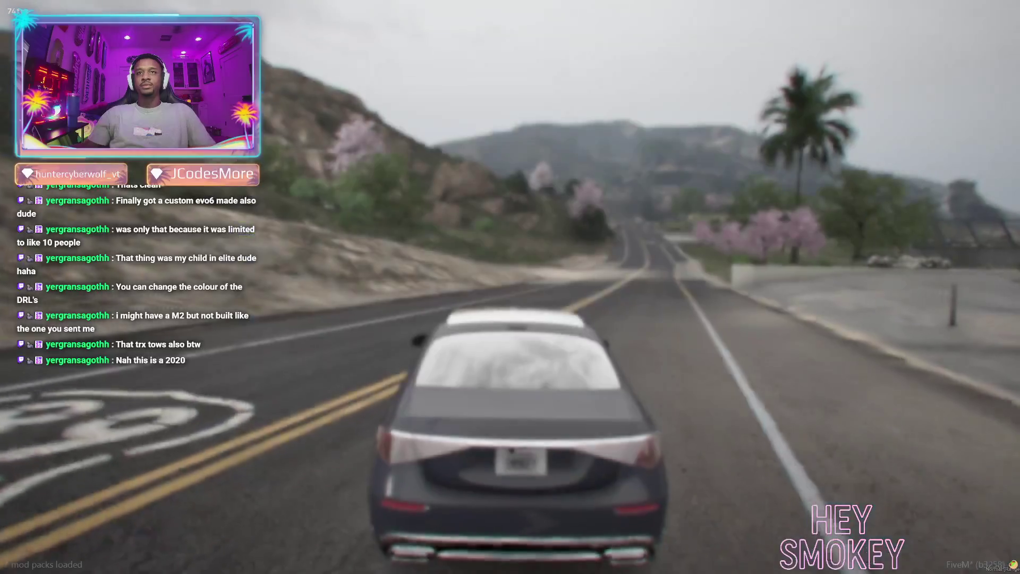
Drive the sedan at speed along Route 68, over the bridges and past the church.
key(w)
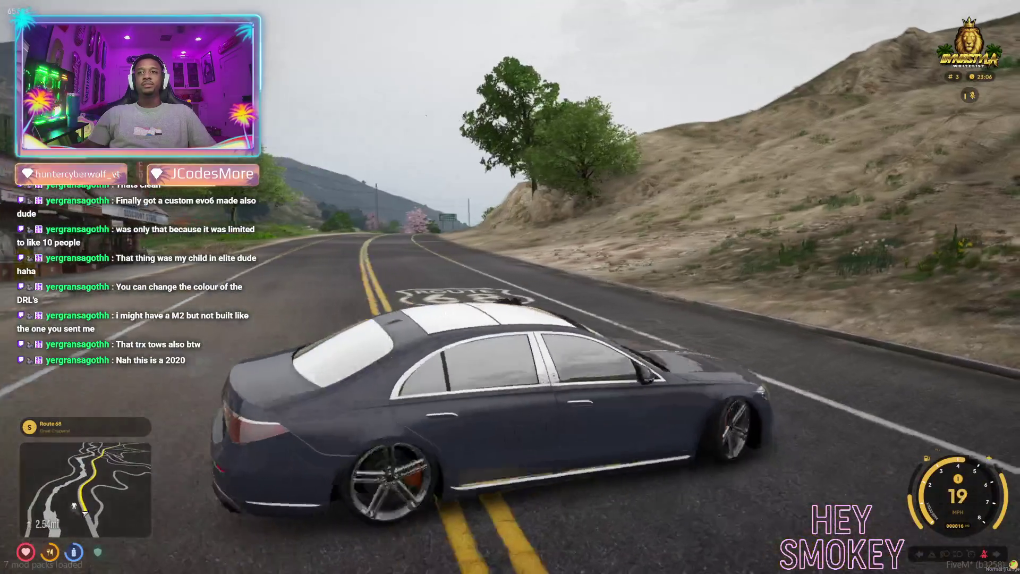
key(w)
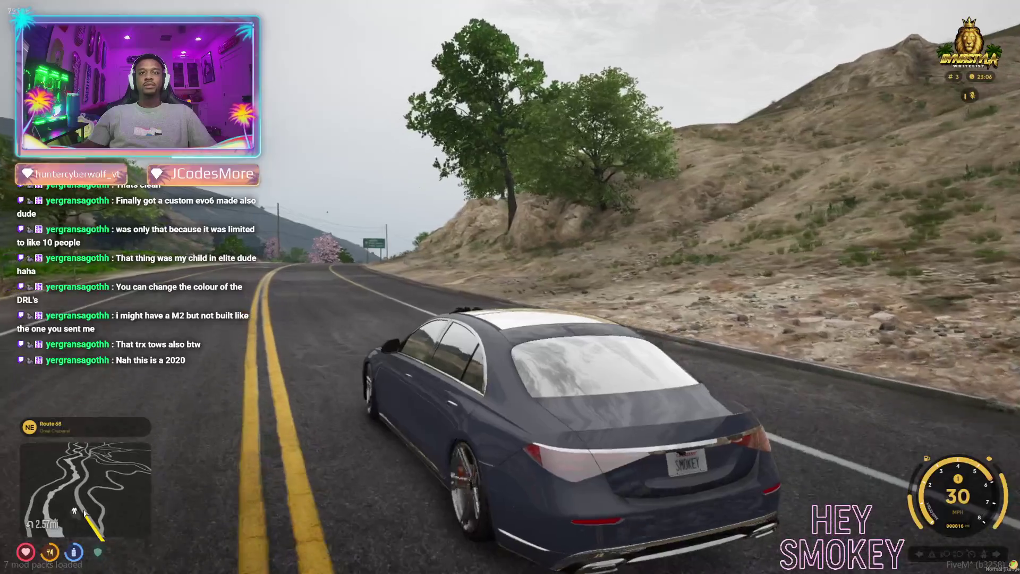
key(w)
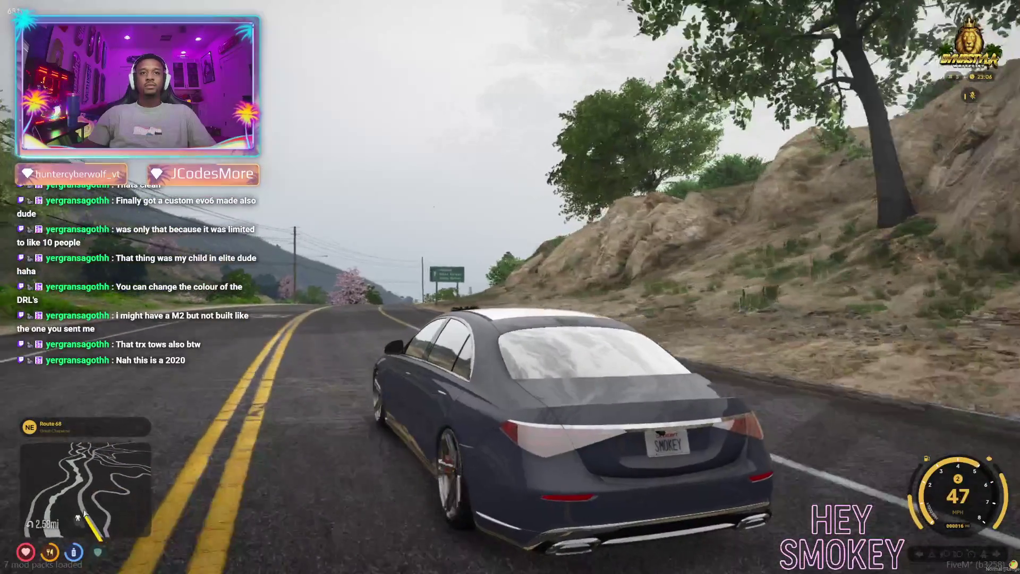
key(a)
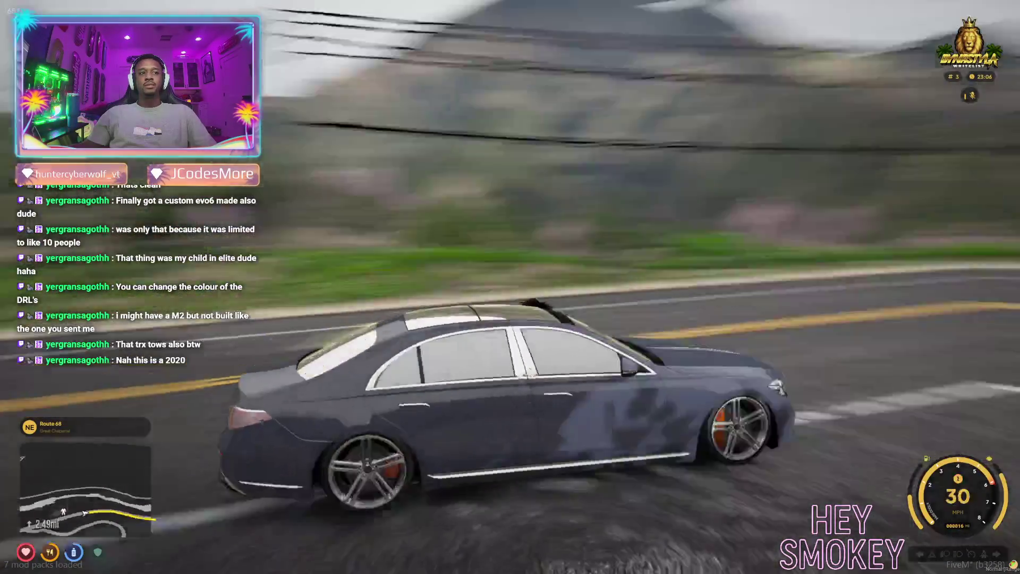
key(w)
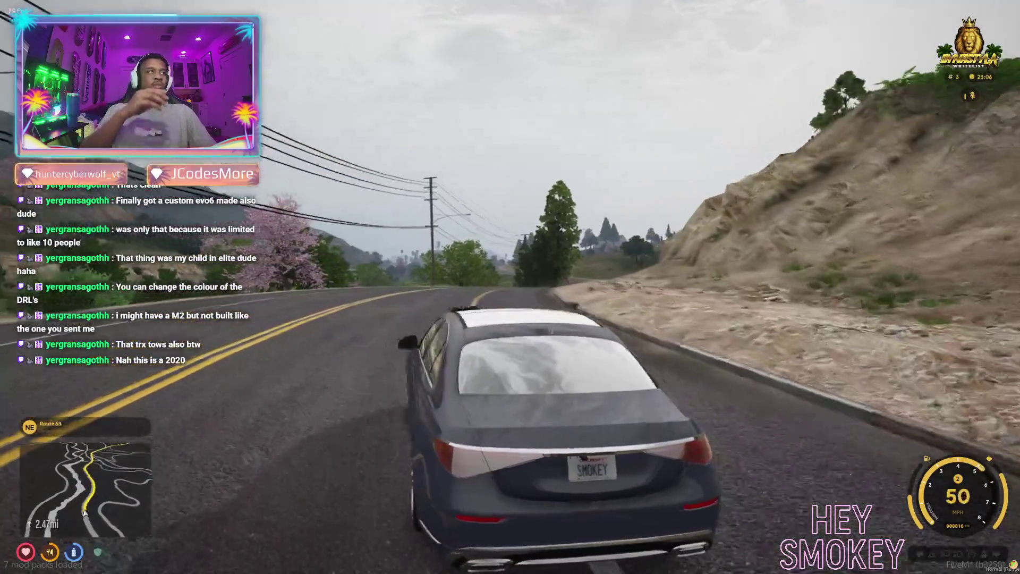
key(w)
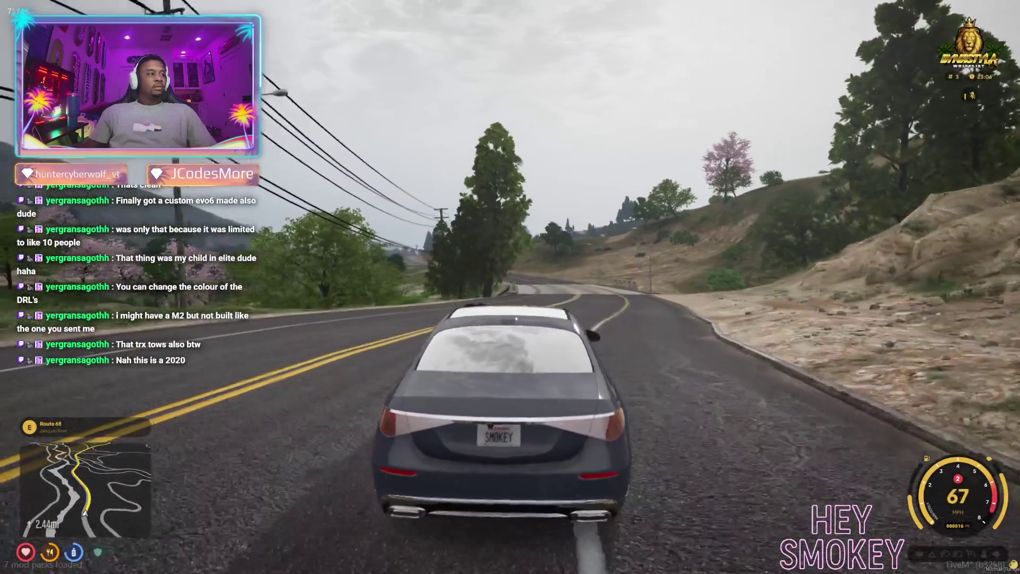
key(w)
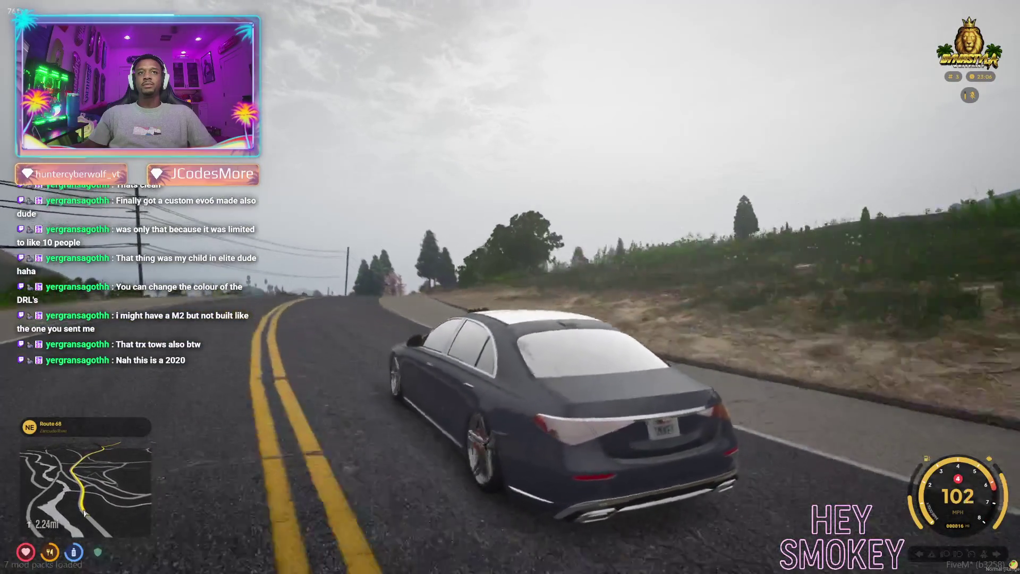
key(w)
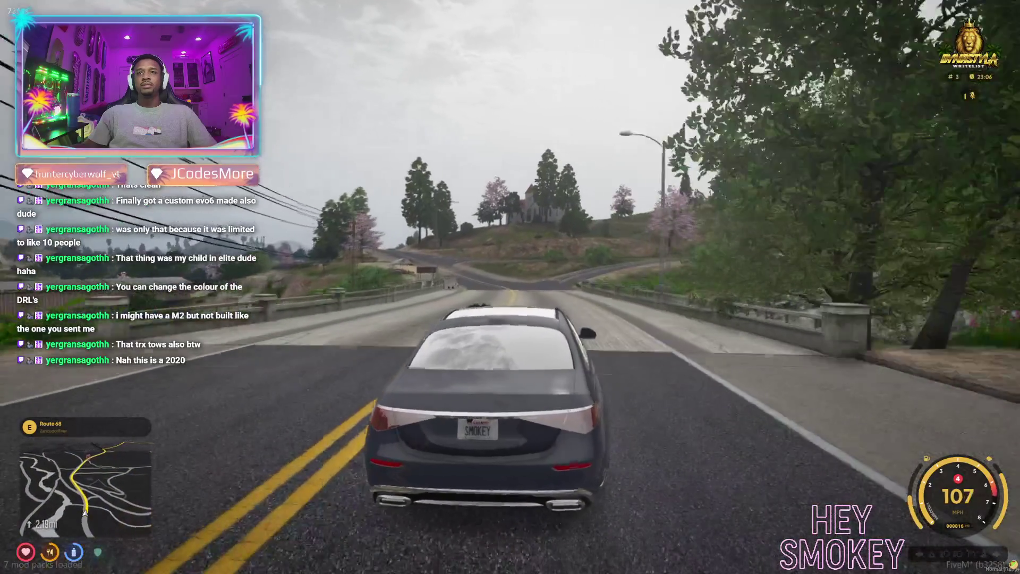
key(w)
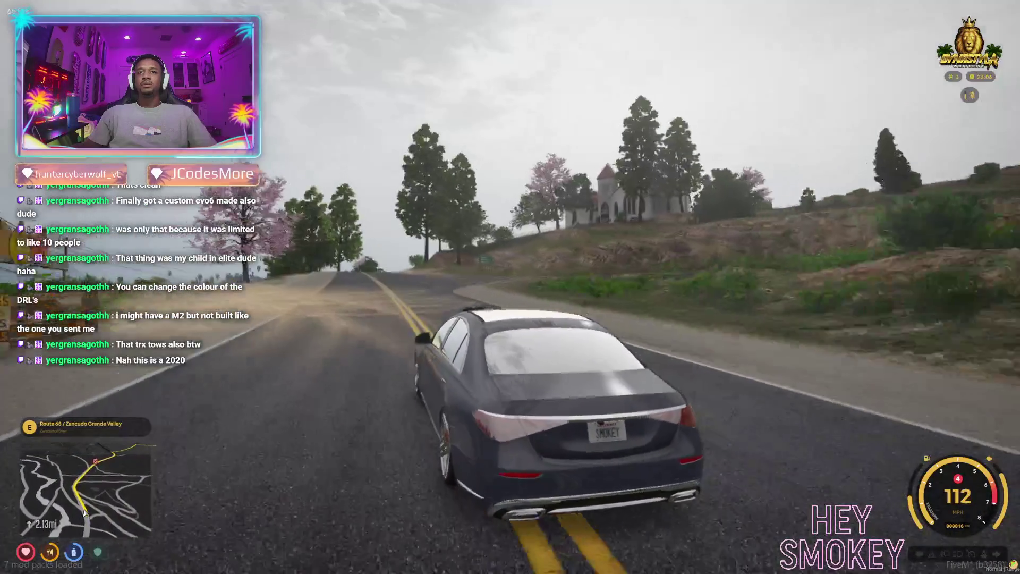
key(w)
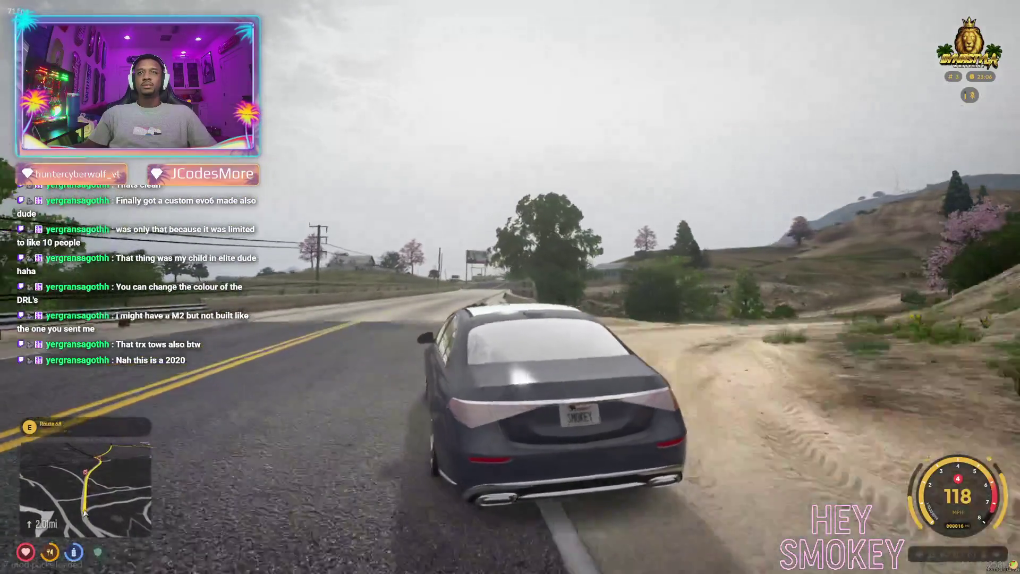
key(w)
key(w)
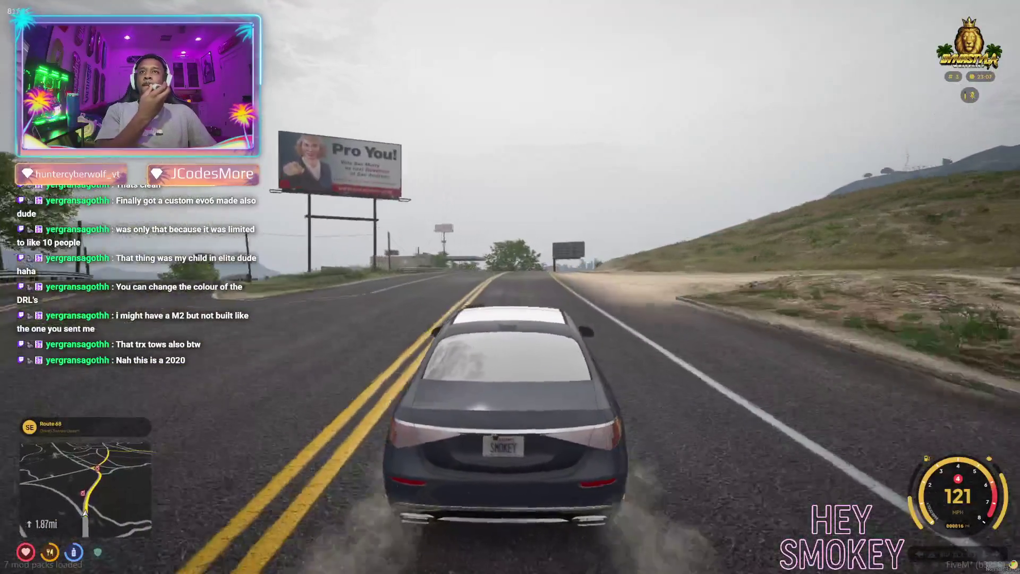
key(w)
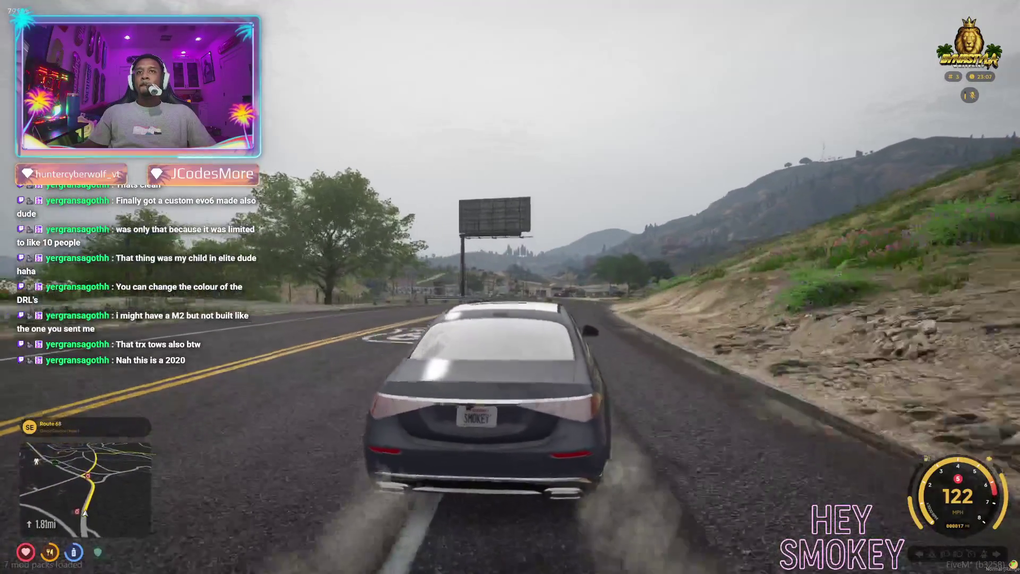
key(w)
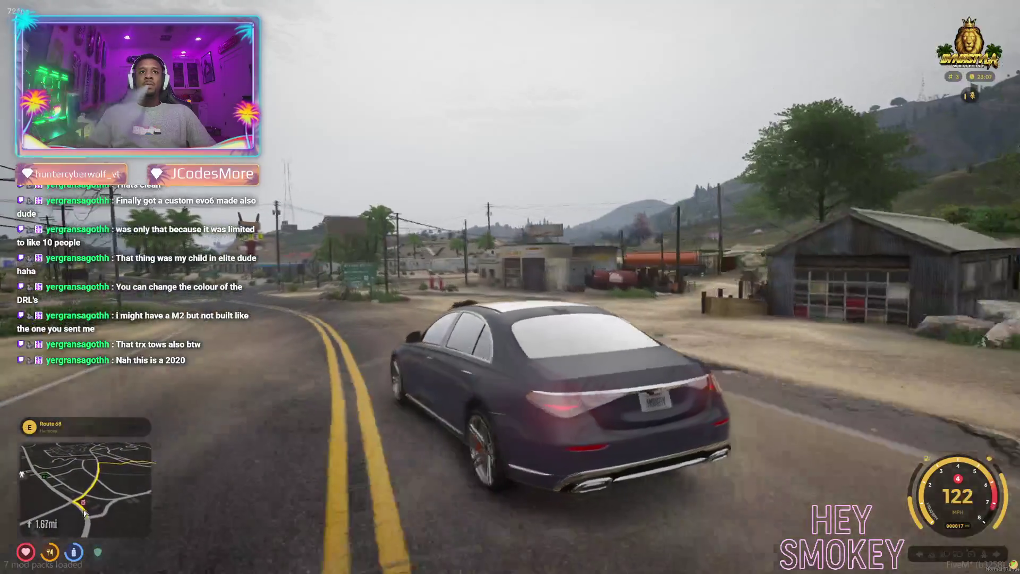
Turn left onto Senora Rd and drive through the tunnel.
key(s)
key(a)
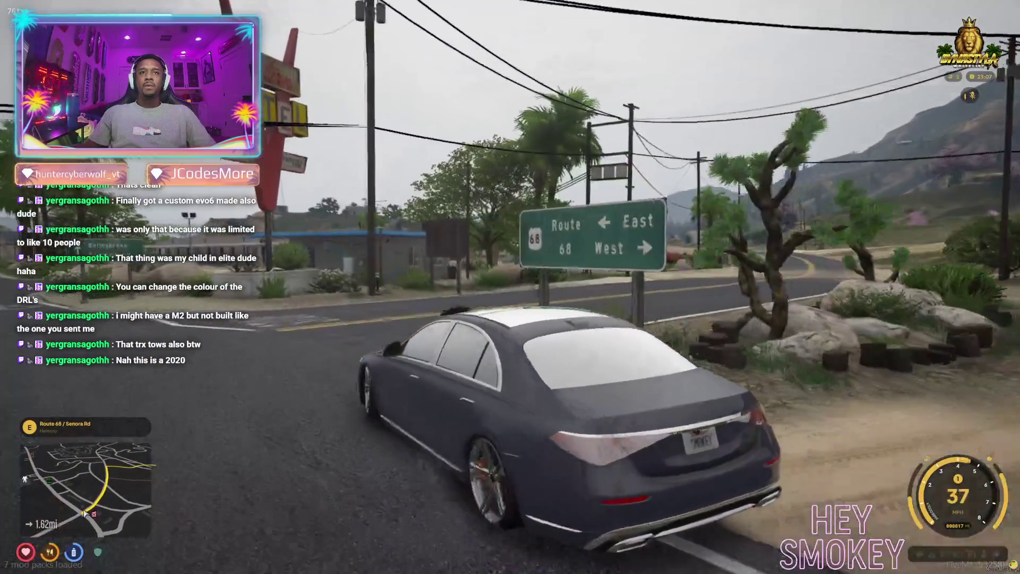
key(w)
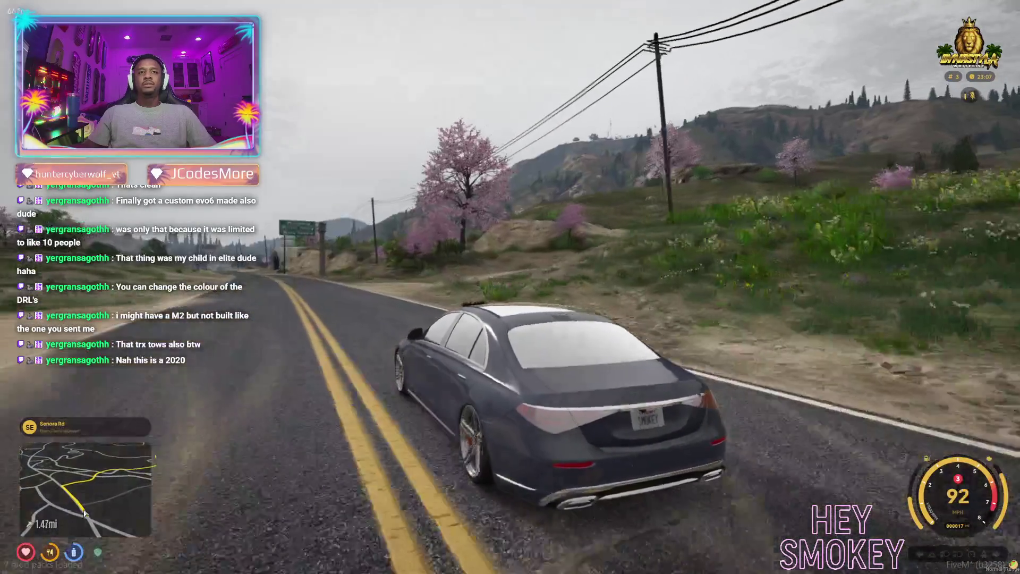
key(w)
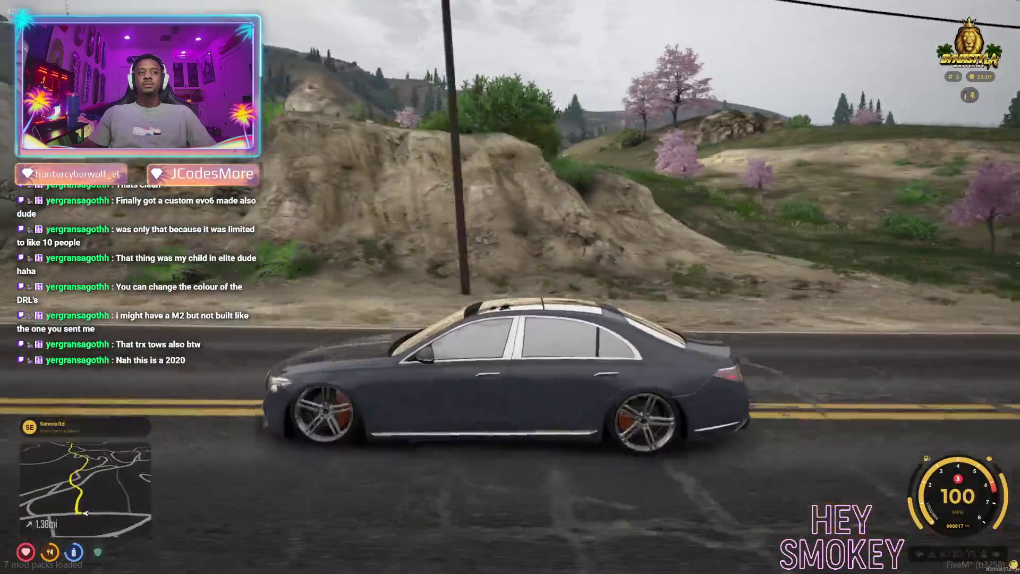
key(space)
key(w)
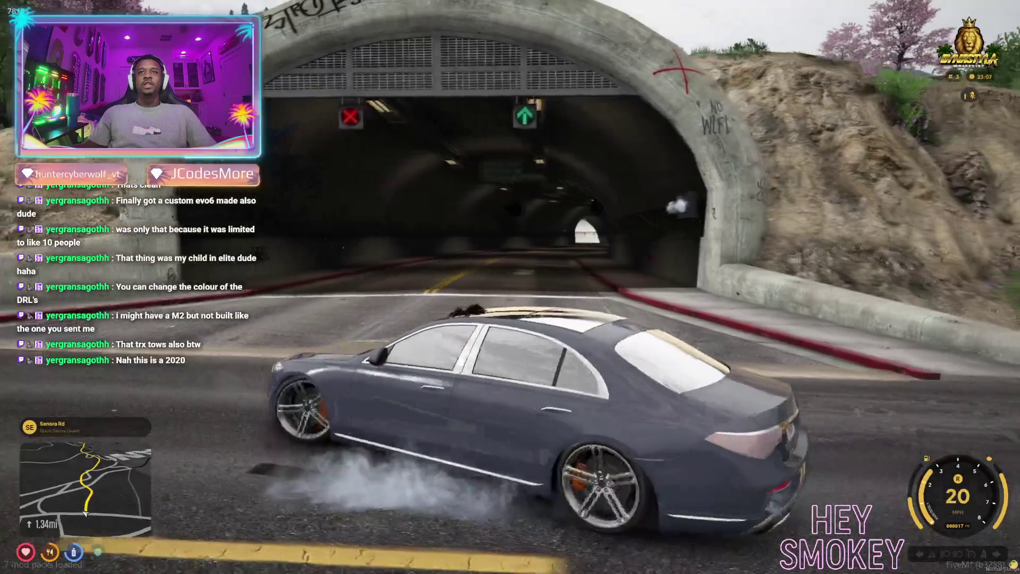
key(w)
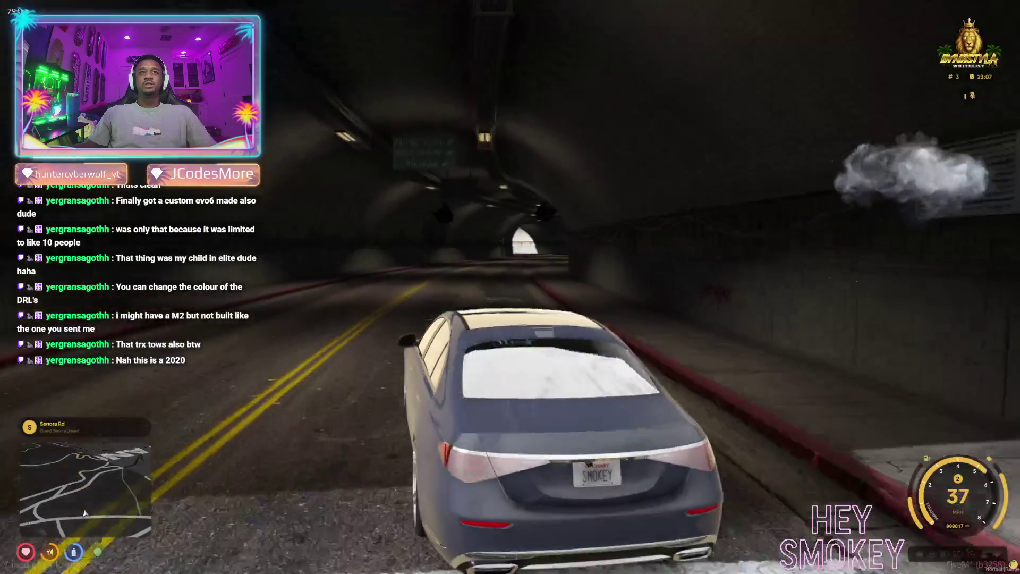
key(w)
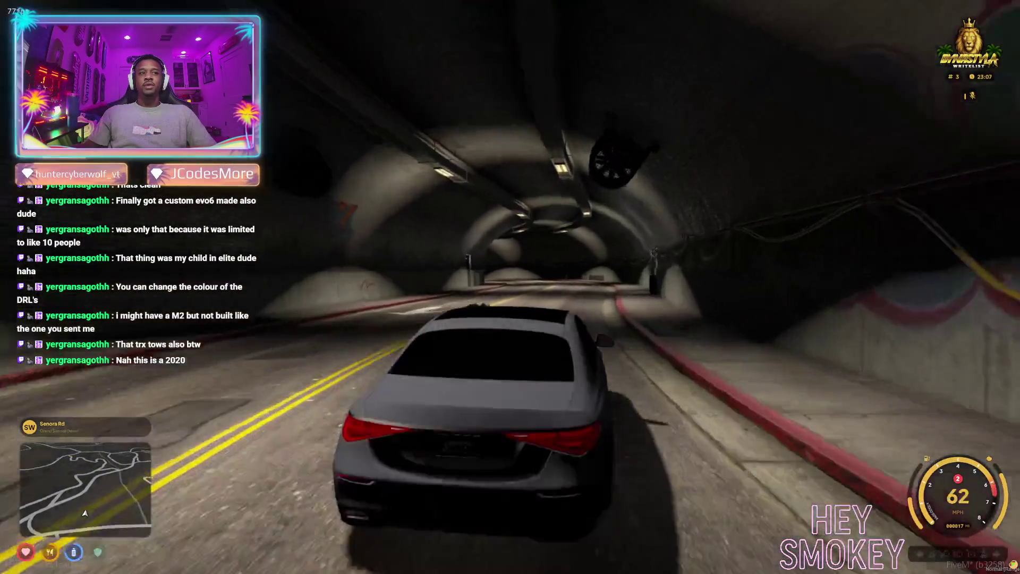
key(space)
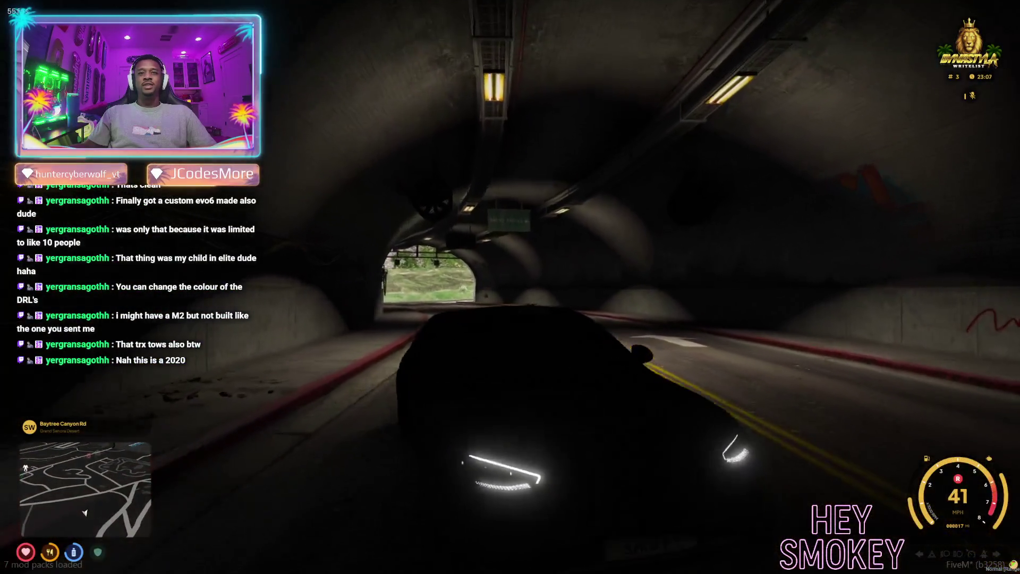
key(w)
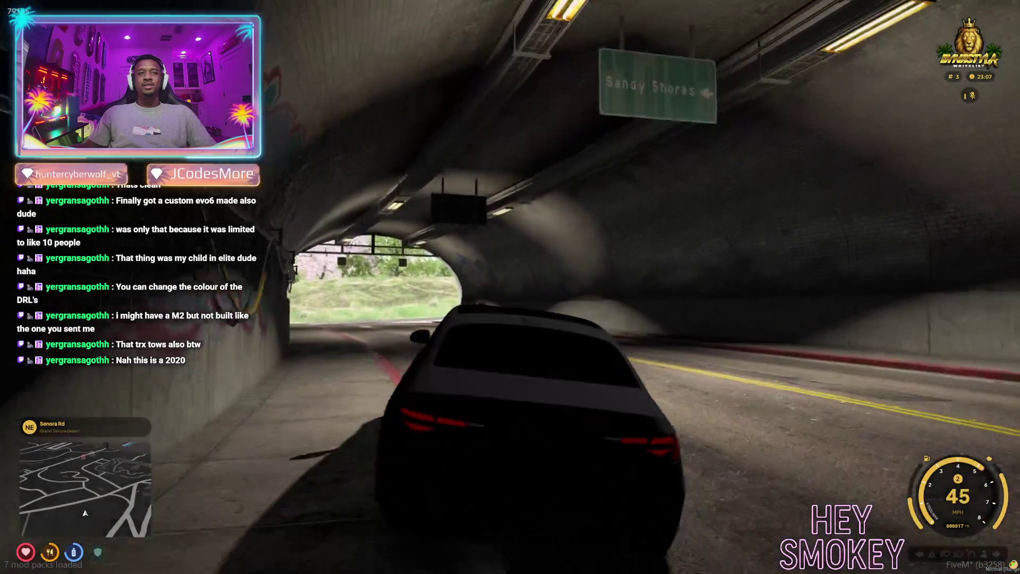
Exit the tunnel, cut left across the field and climb the dirt slope back onto the road.
key(a)
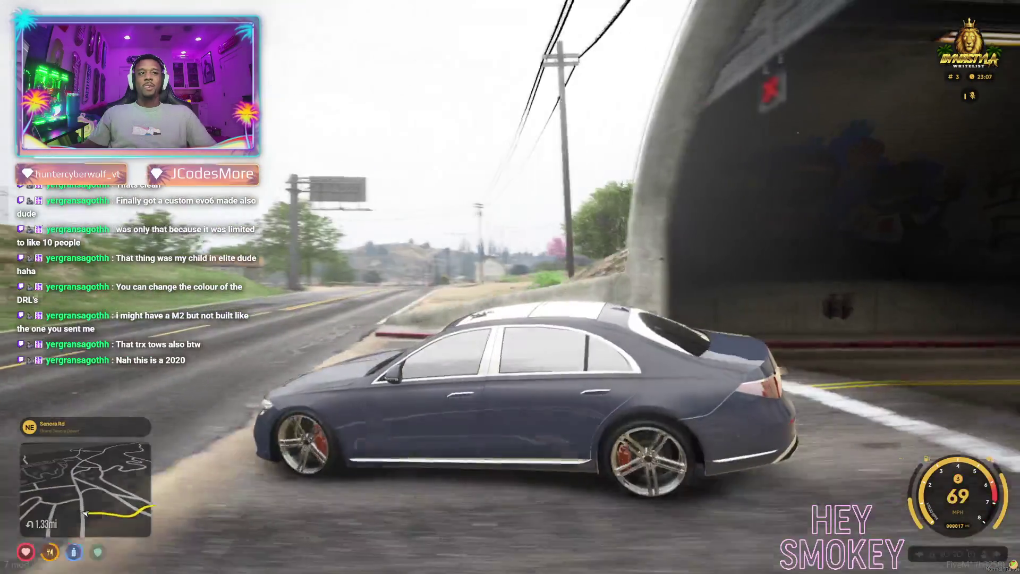
key(w)
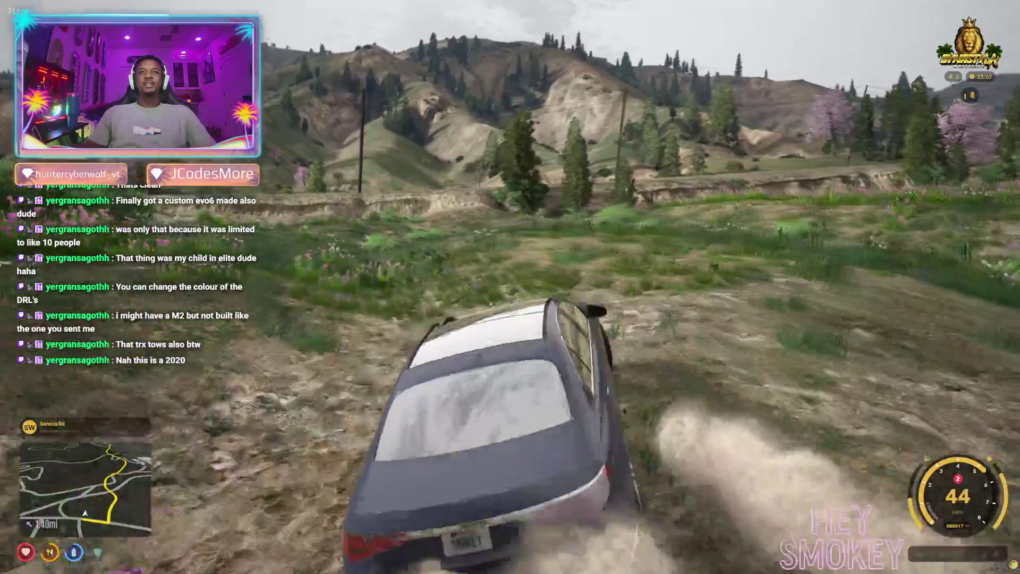
key(w)
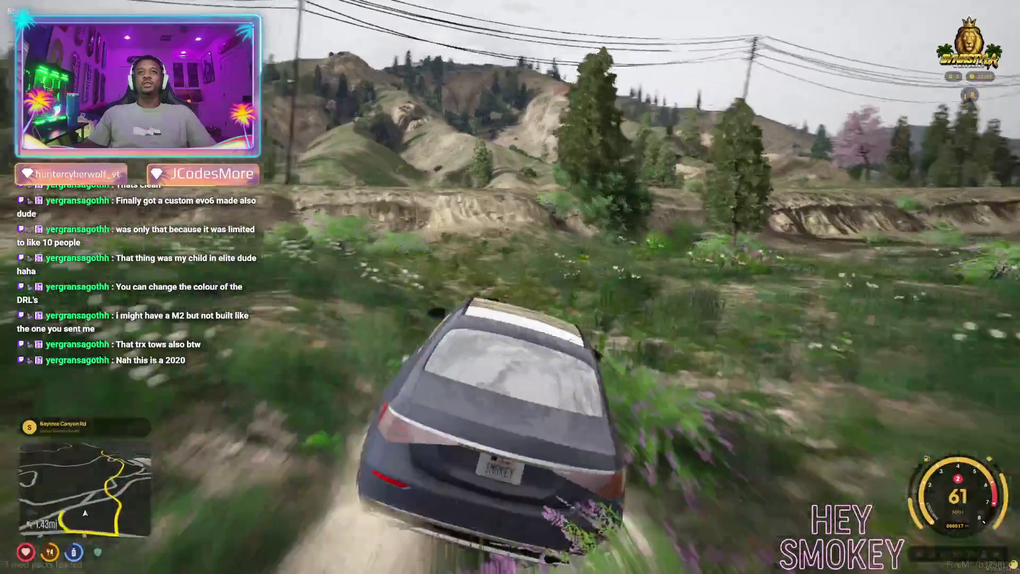
key(a)
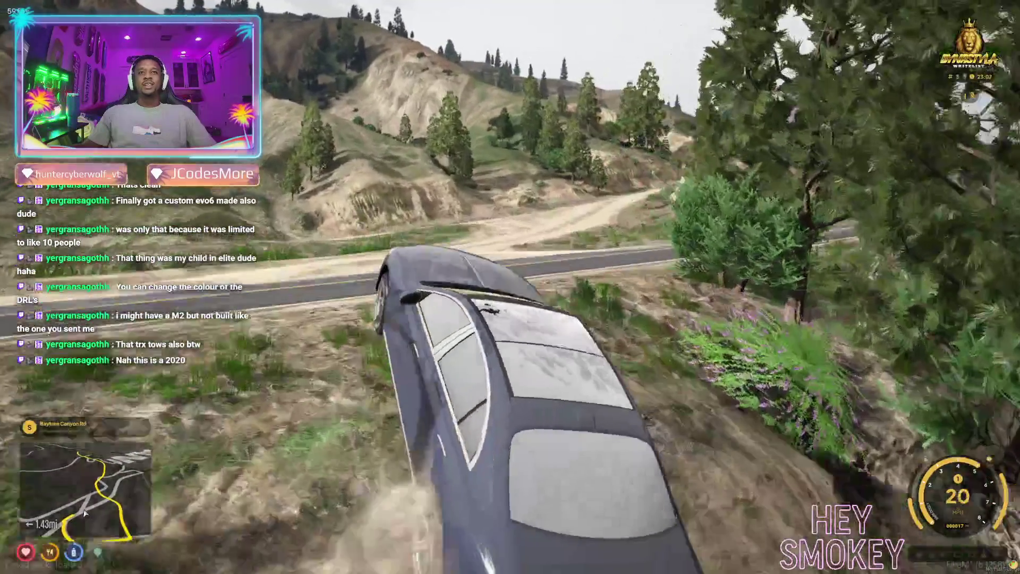
key(w)
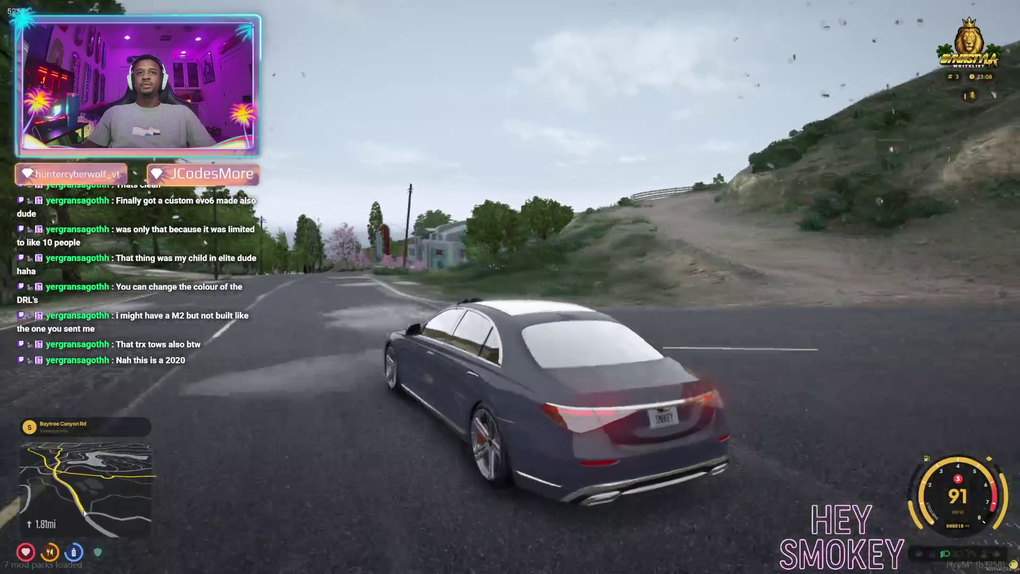
Open the pause map, zoom in to check the route home, then close it.
key(Escape)
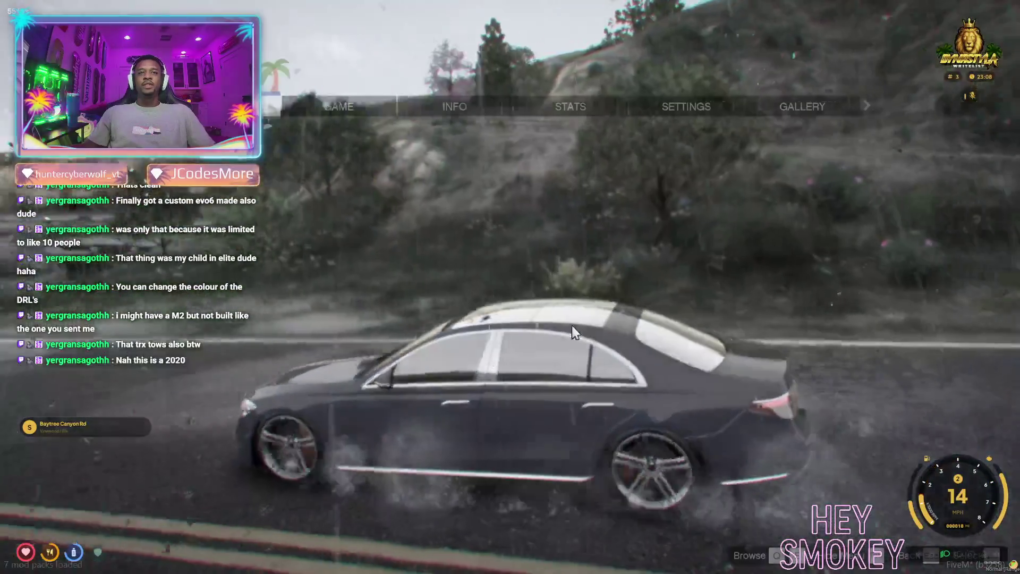
scroll(486, 311, up, 3)
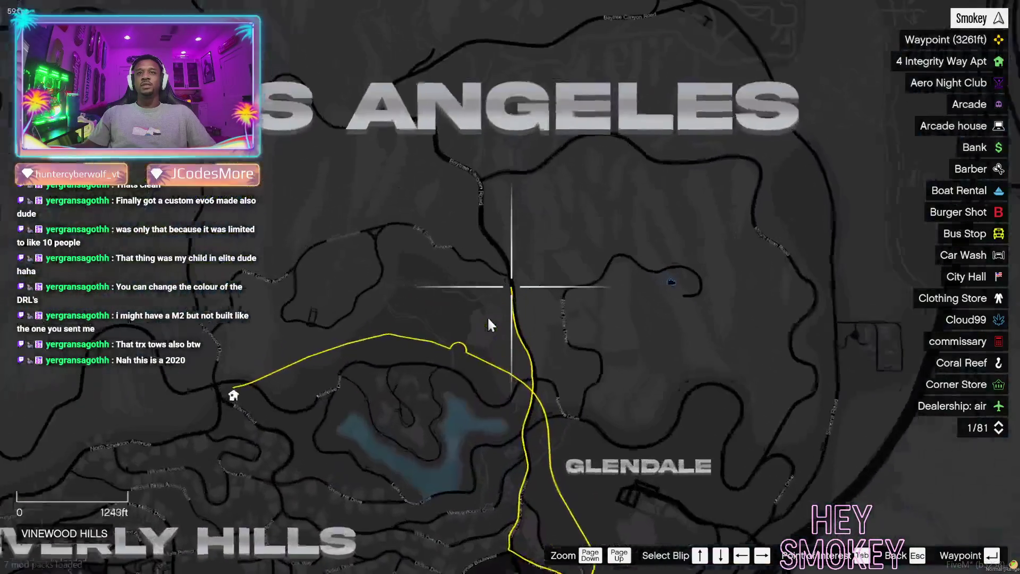
key(Escape)
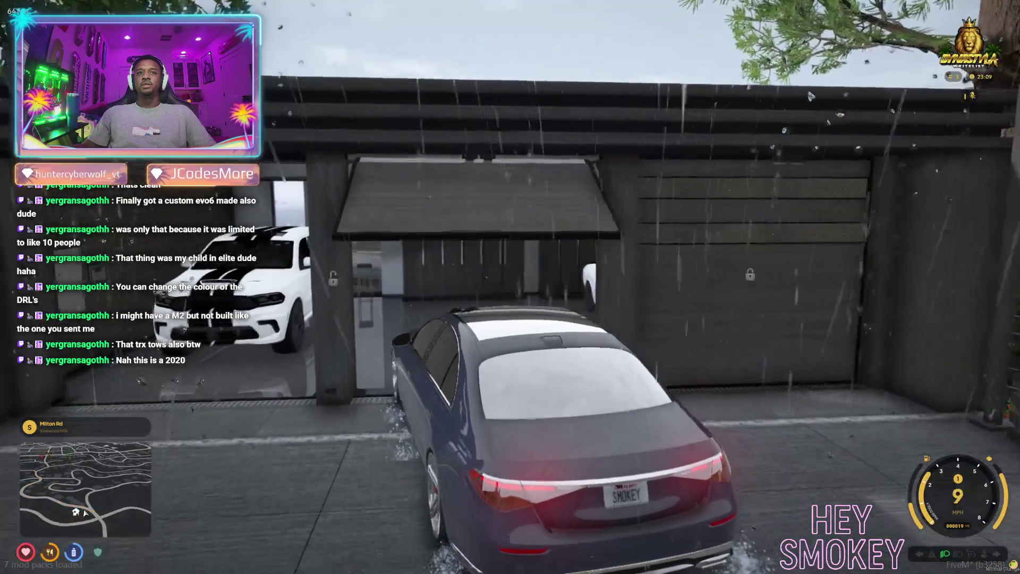
Roll the sedan forward into the open garage beside the white SUV.
key(w)
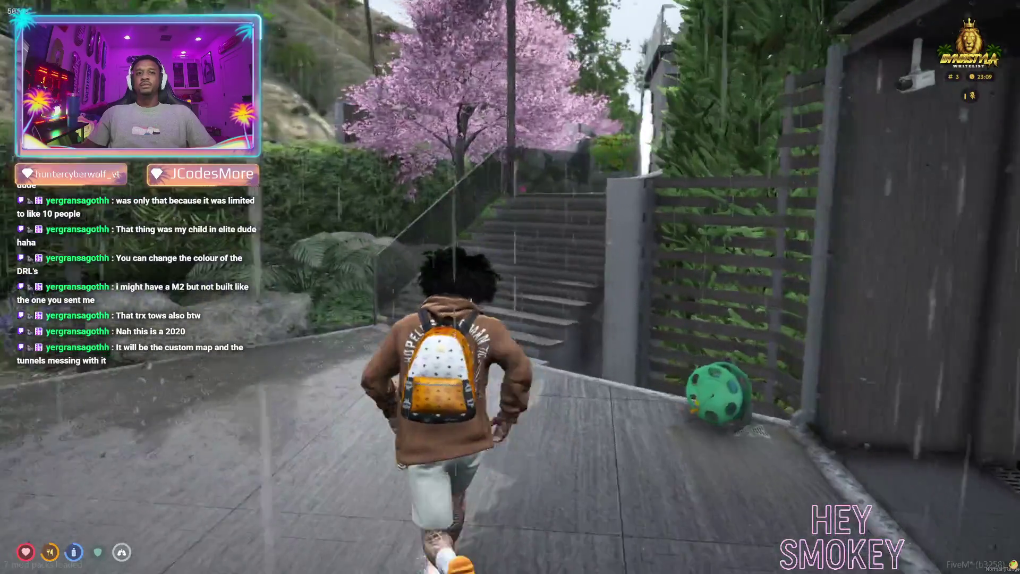
Run up the stone stairs and walk into the house's living room.
key(w)
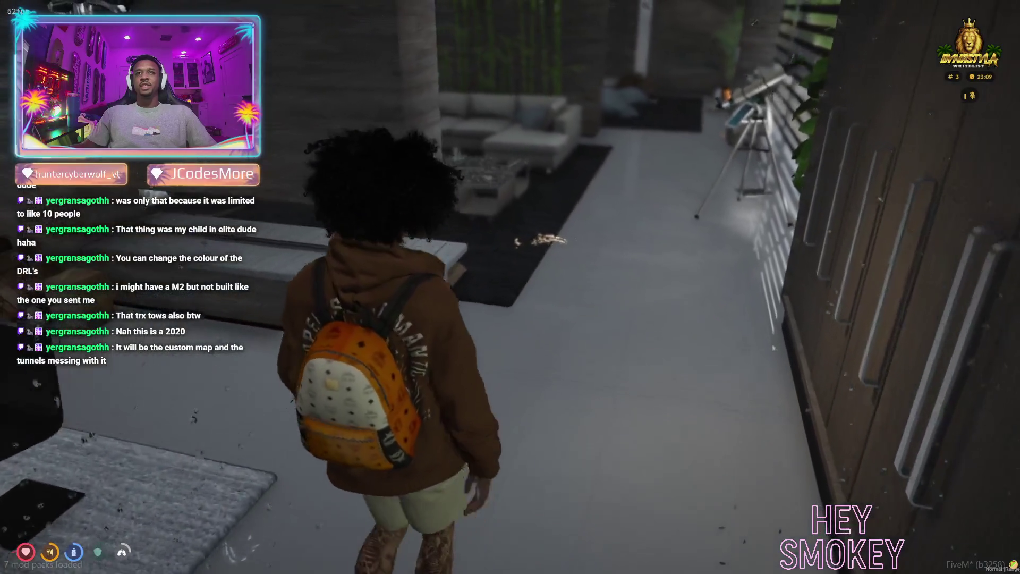
key(w)
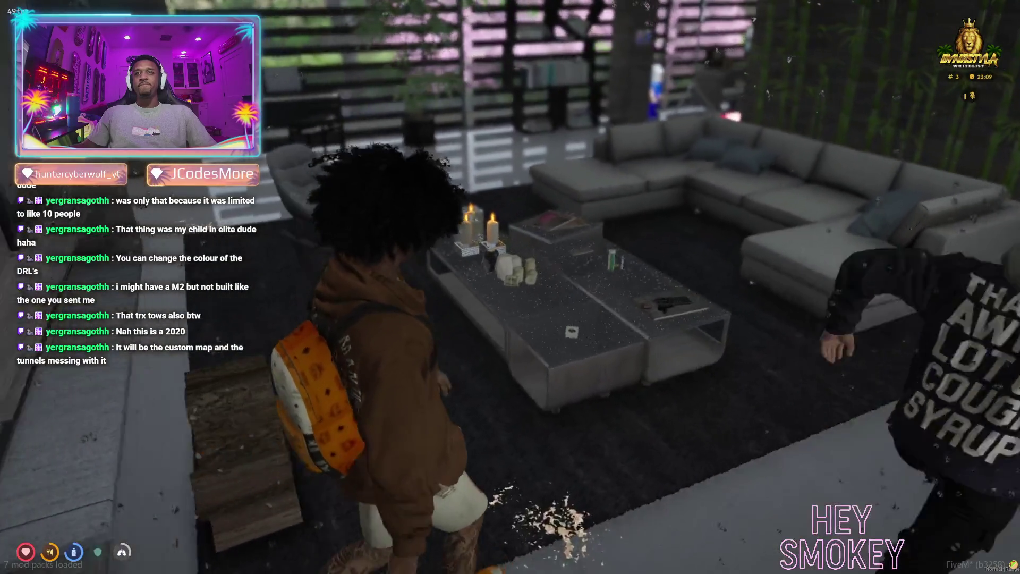
key(w)
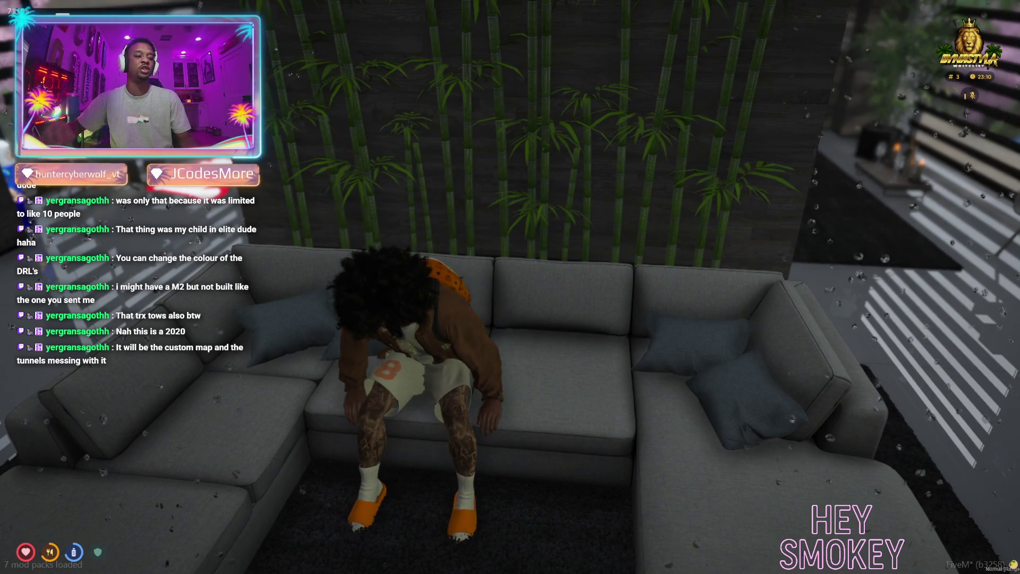
Open the pause menu and expand the map to full-screen view.
key(super)
key(super)
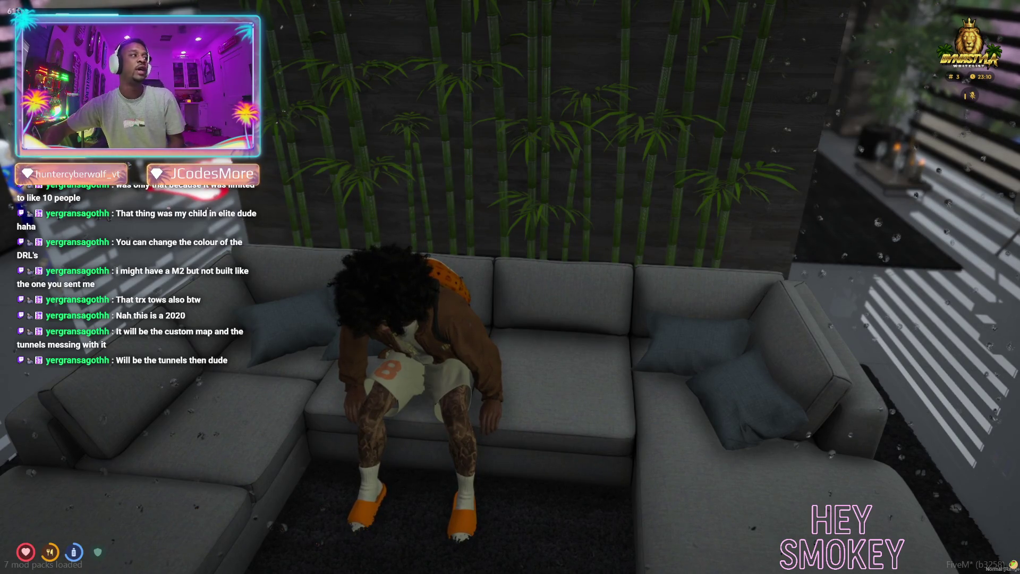
key(Escape)
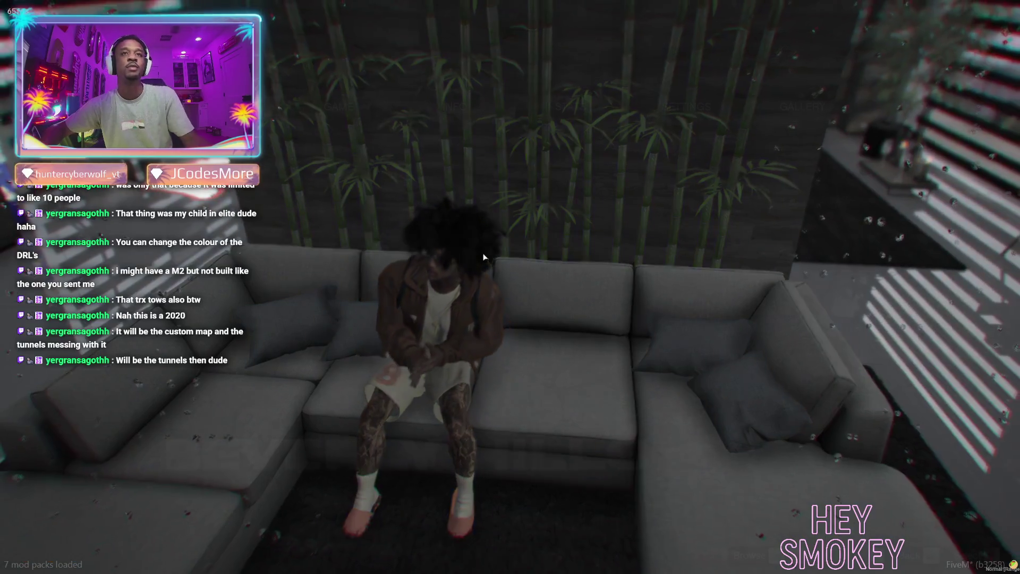
click(455, 262)
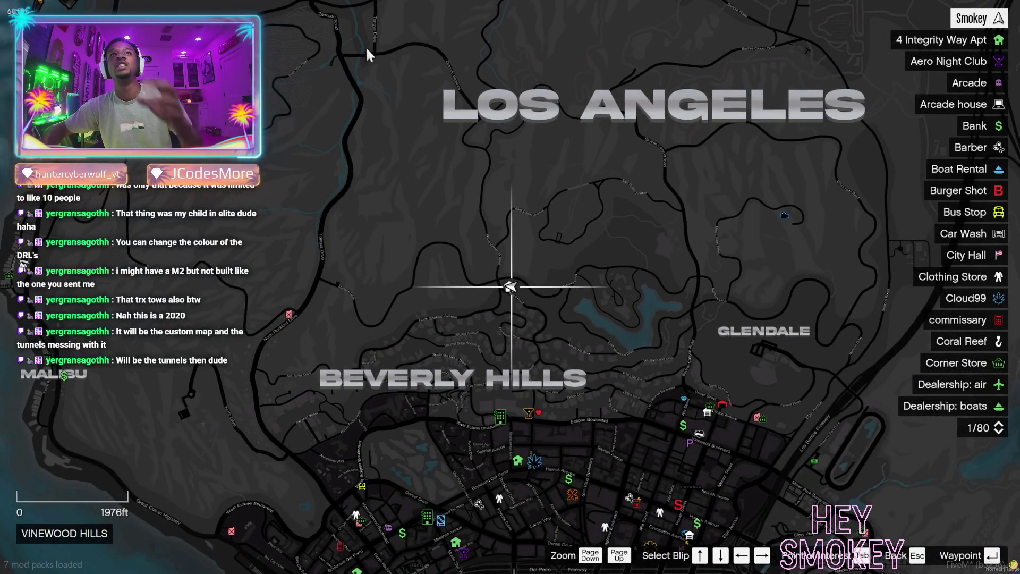
Zoom the full city map in and out around the Vinewood Hills house, then close it.
scroll(516, 301, up, 2)
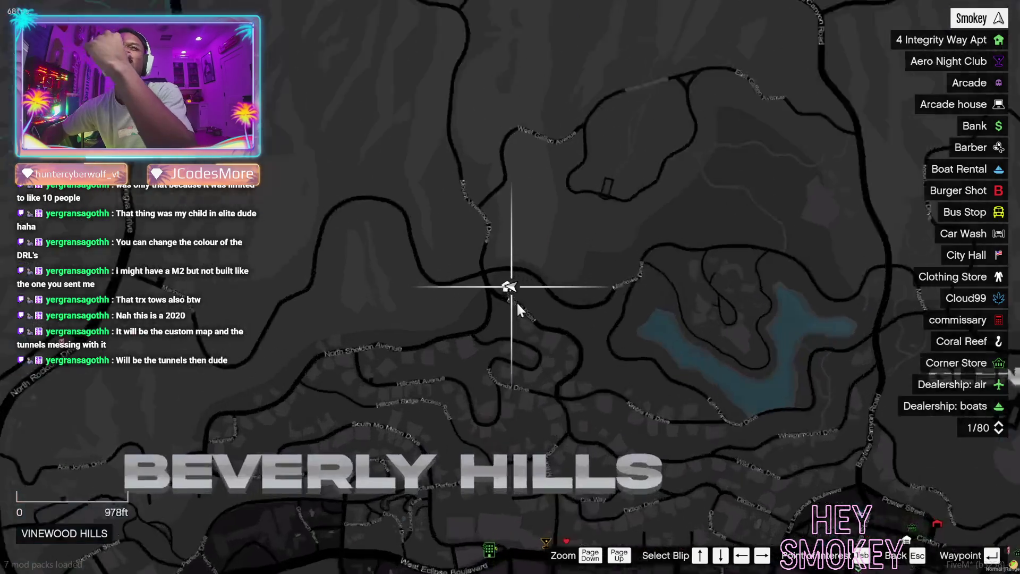
scroll(517, 302, up, 2)
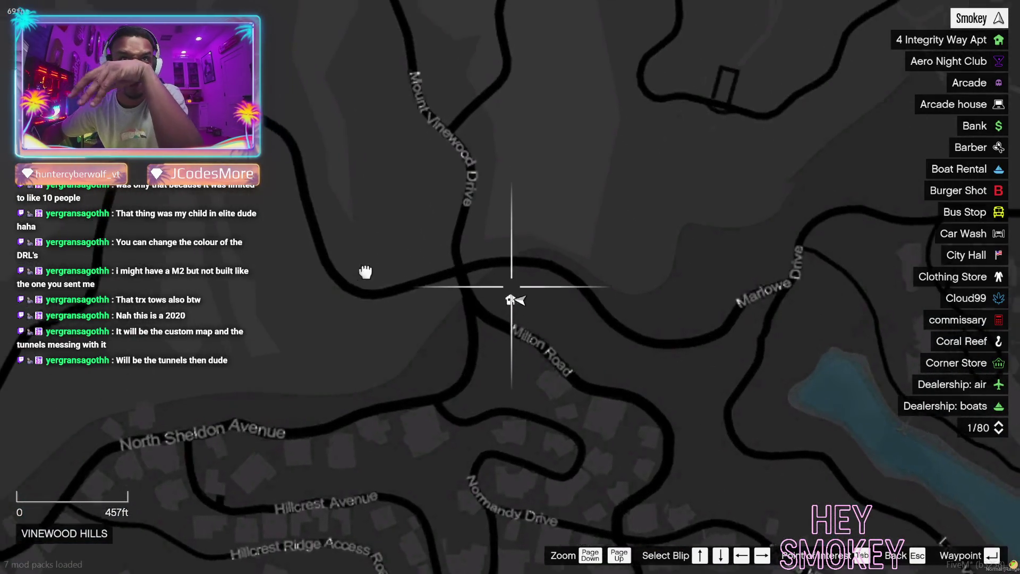
scroll(566, 464, down, 4)
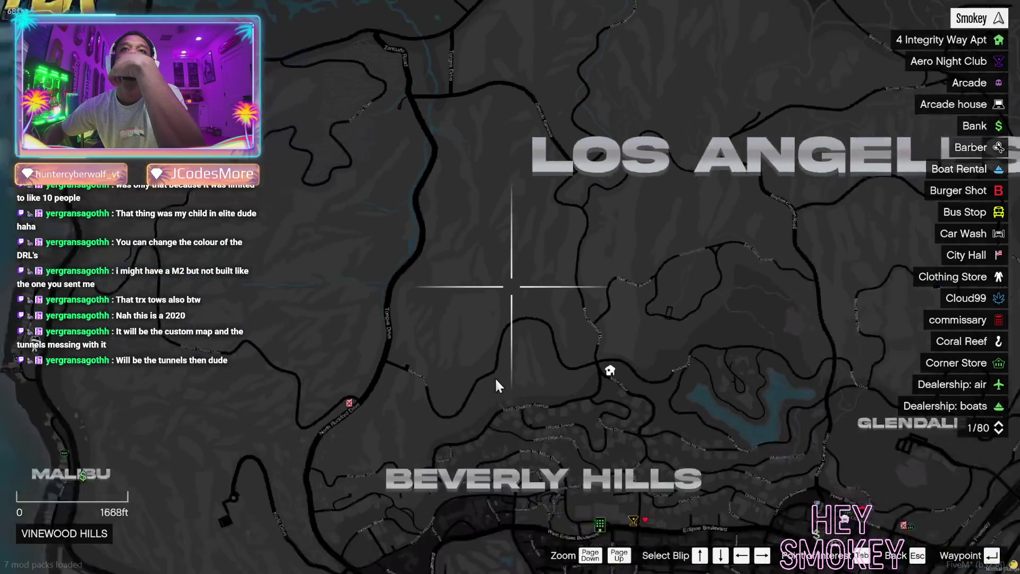
scroll(495, 378, down, 1)
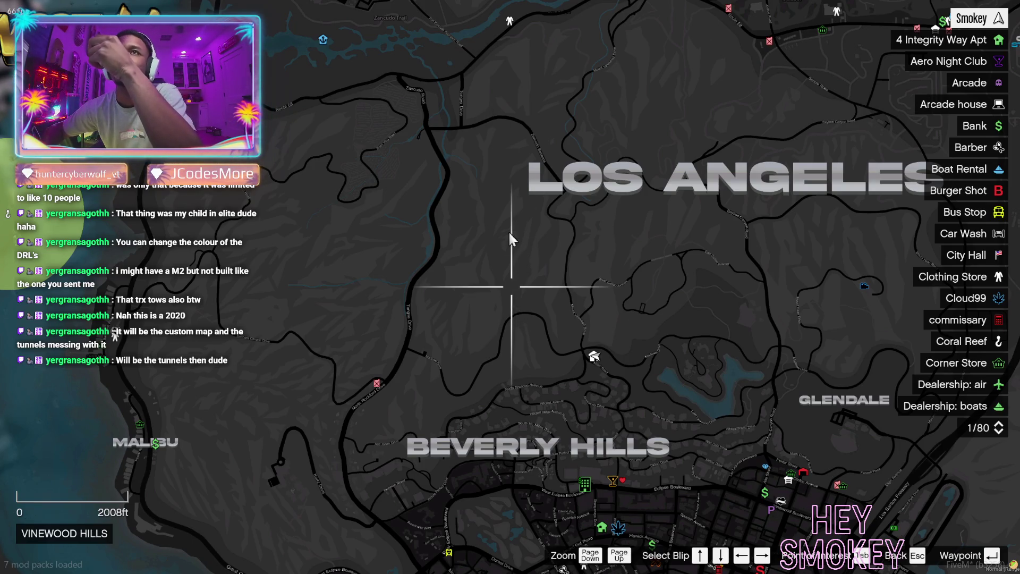
key(Escape)
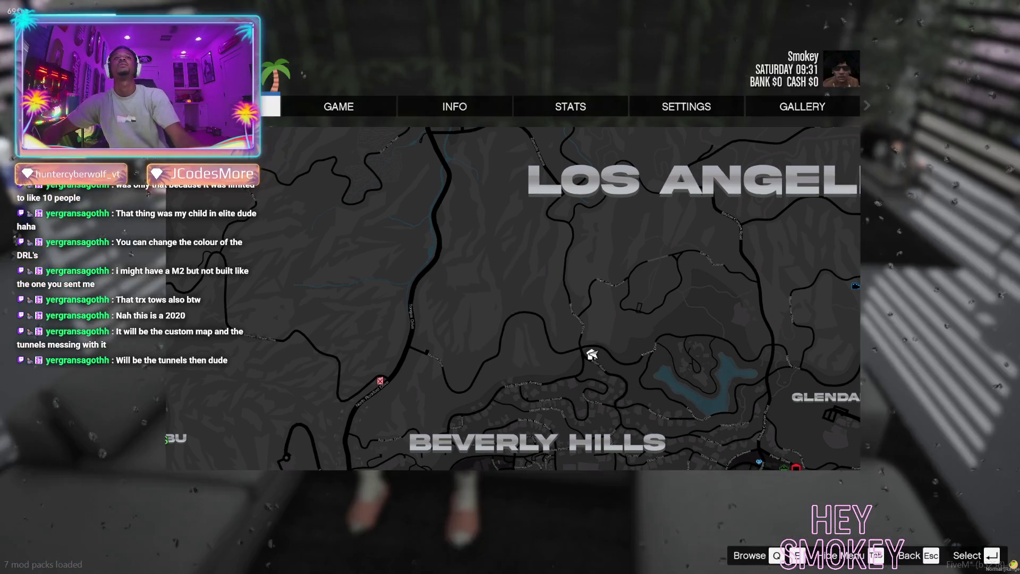
Switch from the game to the CapCut project and scrub the preview to about seven seconds.
key(super)
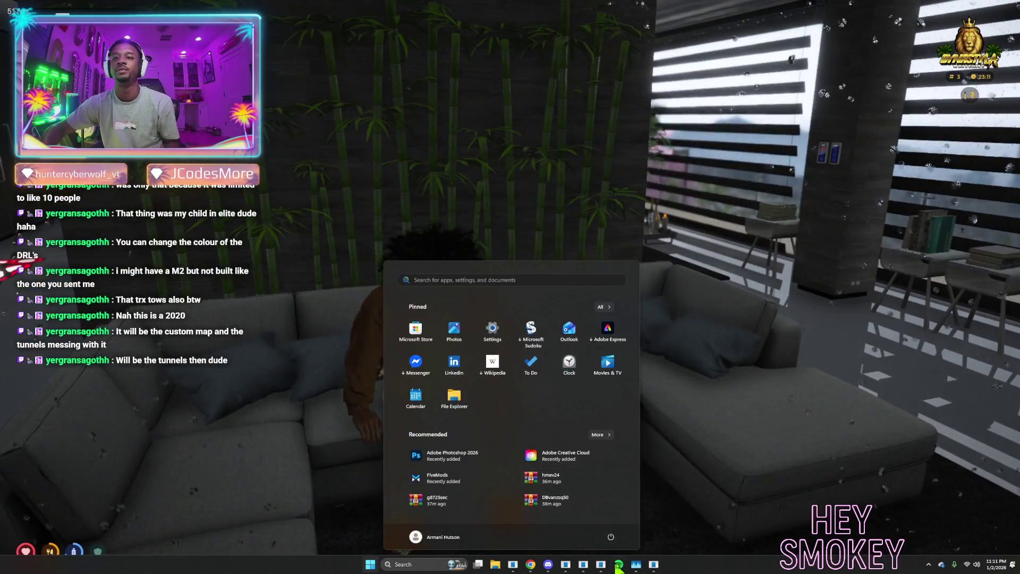
click(652, 568)
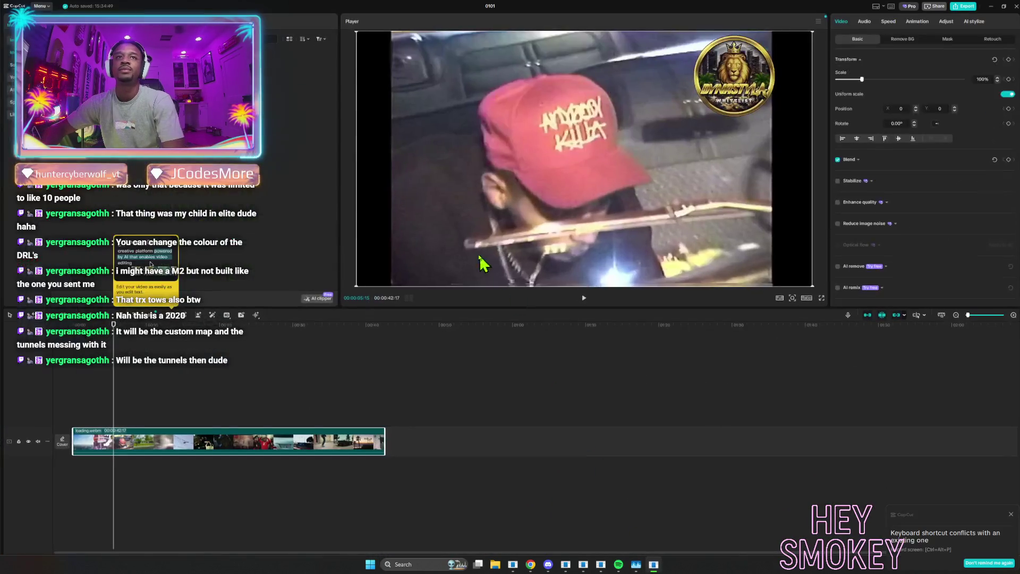
mouse_move(112, 389)
mouse_down()
mouse_move(380, 400)
mouse_move(98, 406)
mouse_up()
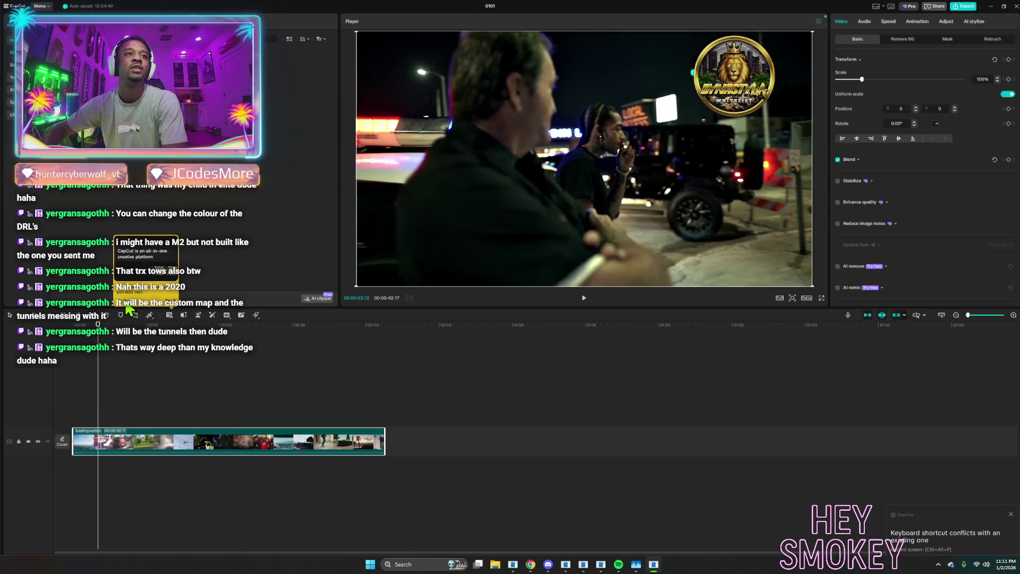
click(126, 425)
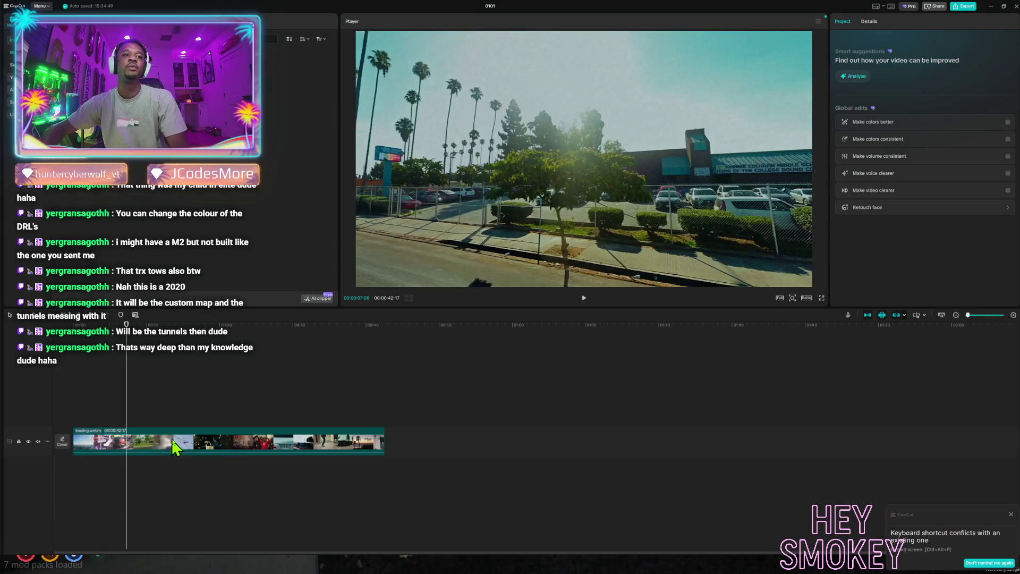
Select the clip on the timeline and delete it.
right_click(151, 440)
key(Escape)
click(100, 446)
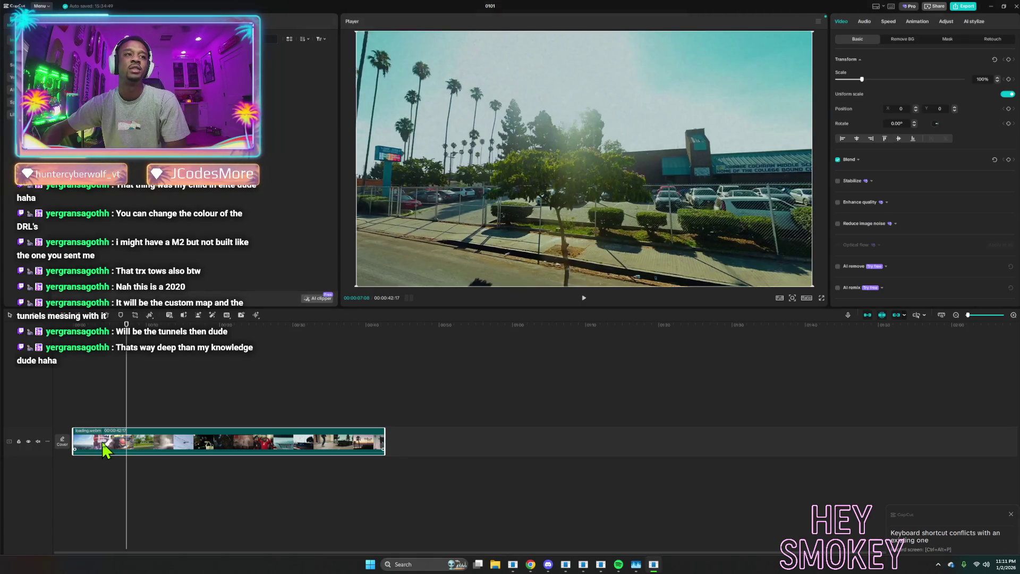
key(Delete)
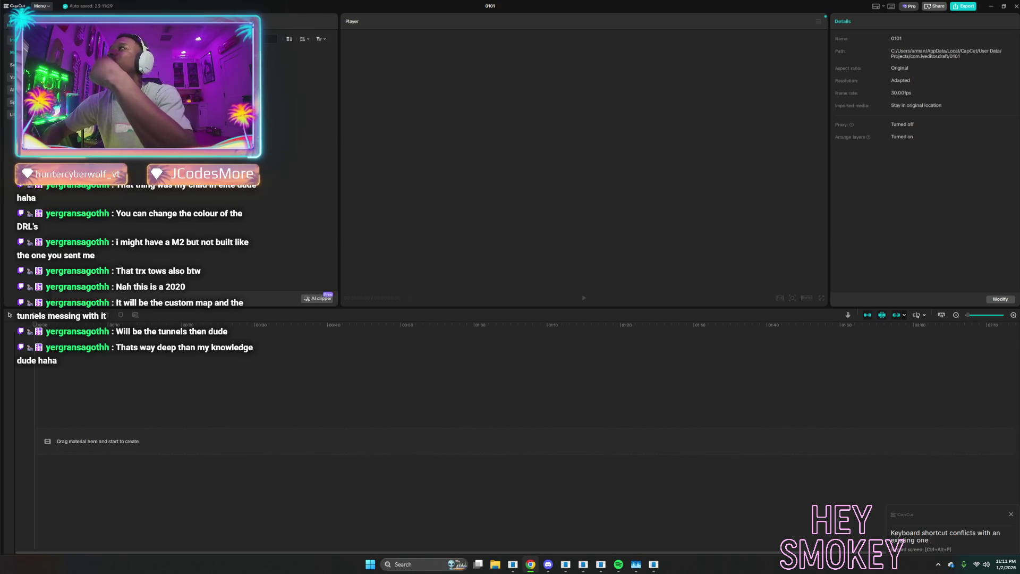
Open YouTube and search for 'california cinematic video'.
click(530, 564)
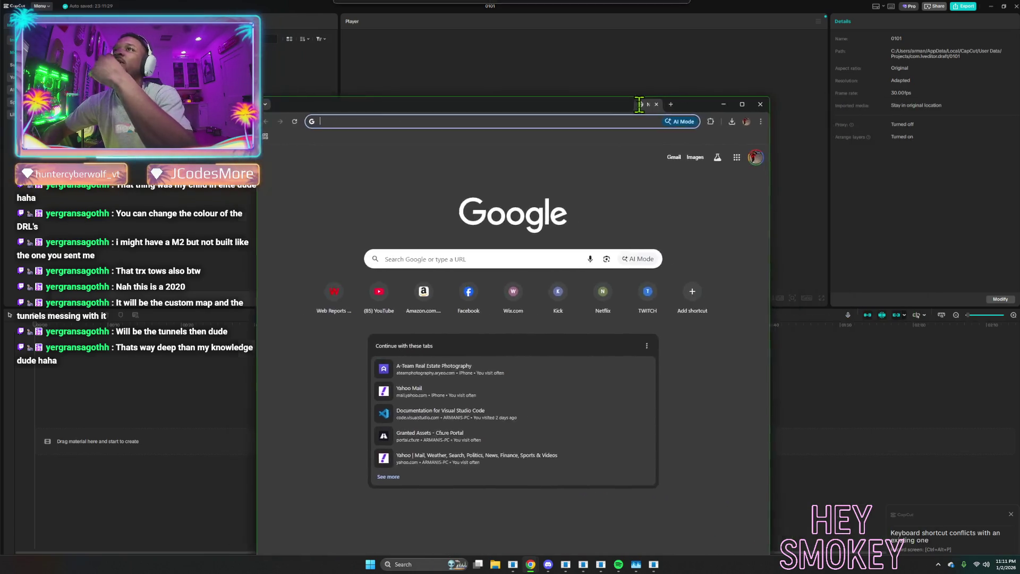
click(243, 265)
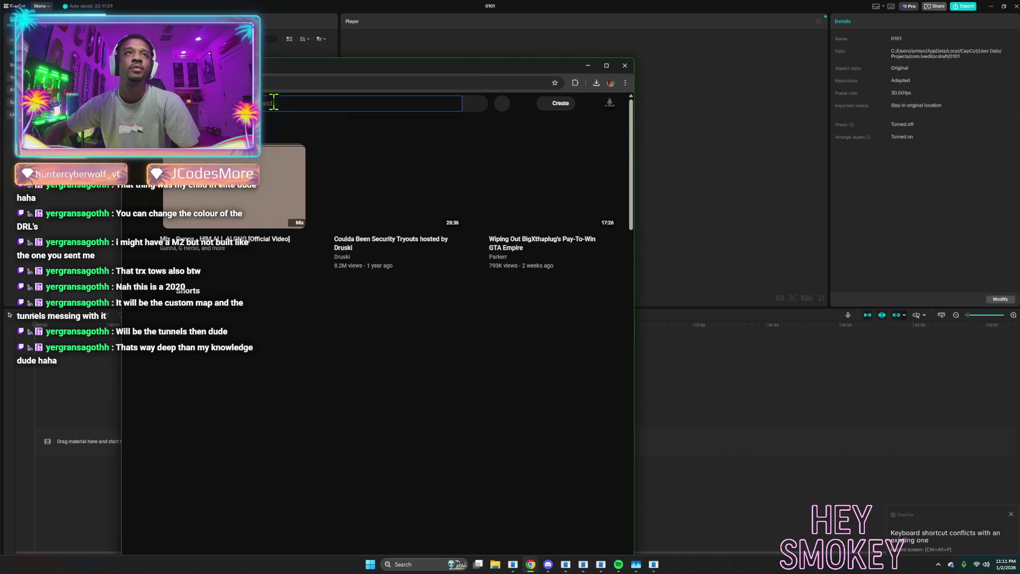
click(271, 100)
text(CINEMATIC CALI)
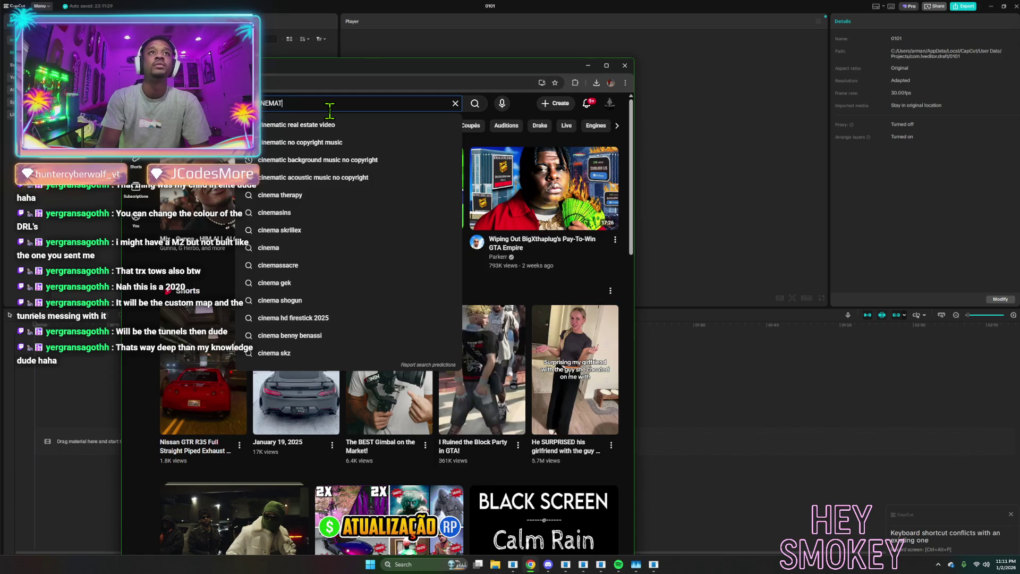
text(FORNIA)
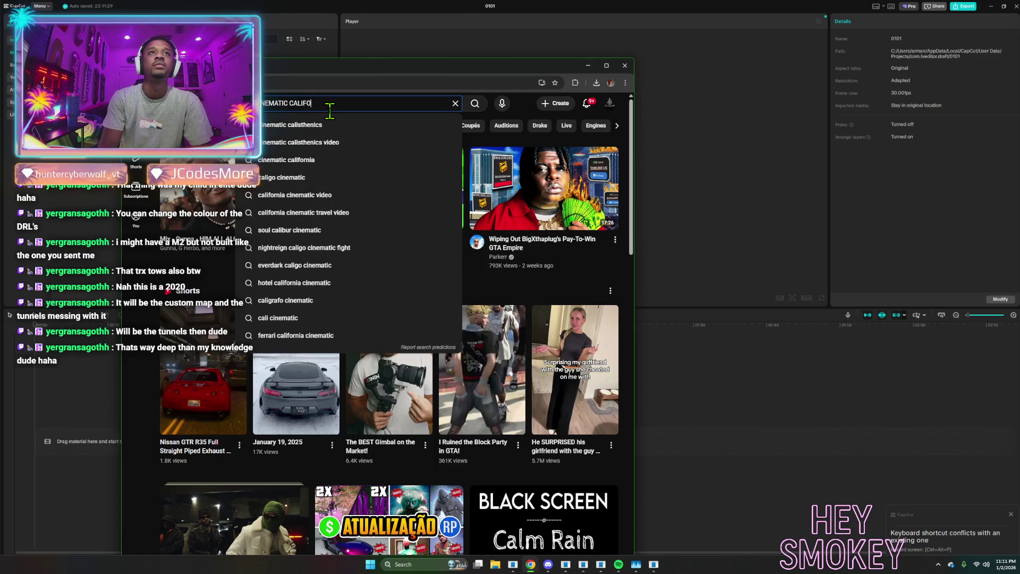
key(Down)
key(Down)
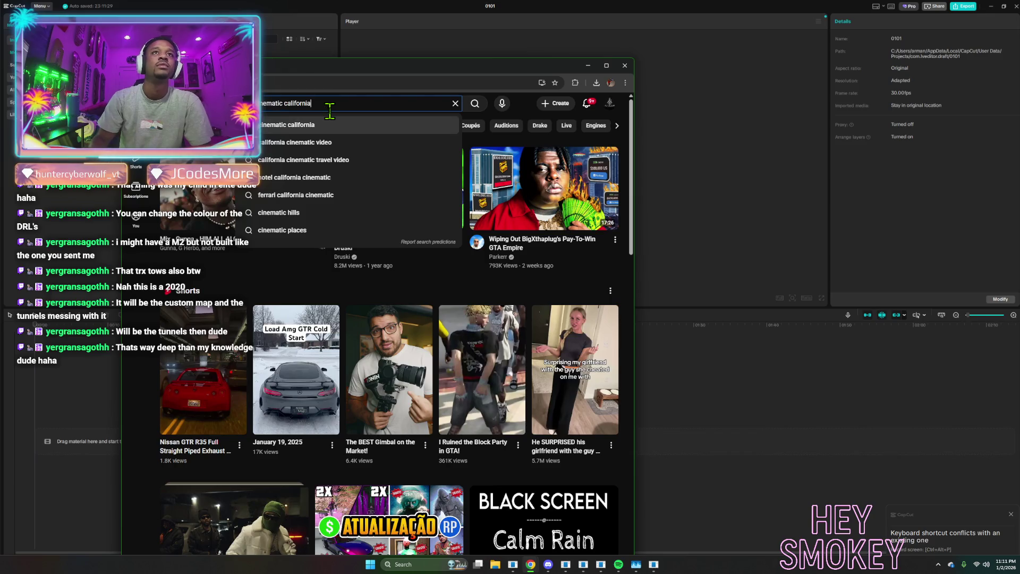
key(Return)
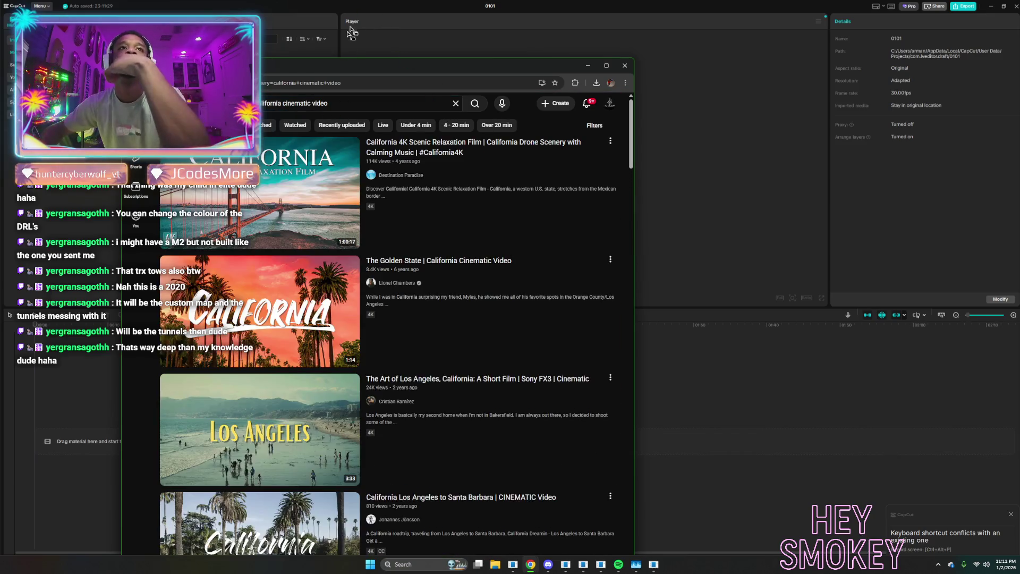
Play The Golden State cinematic video and pause it on the beach shot.
click(250, 307)
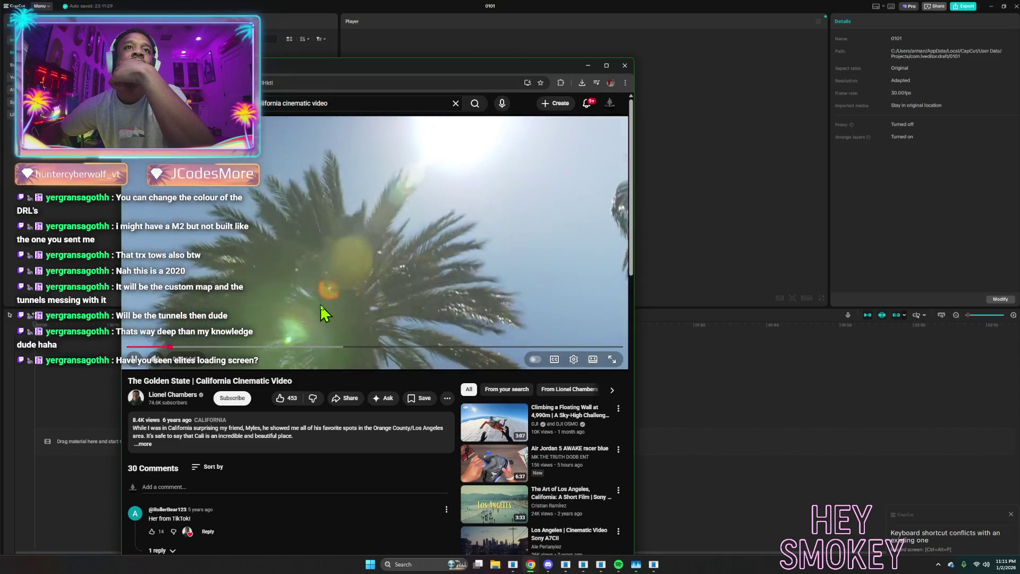
click(323, 310)
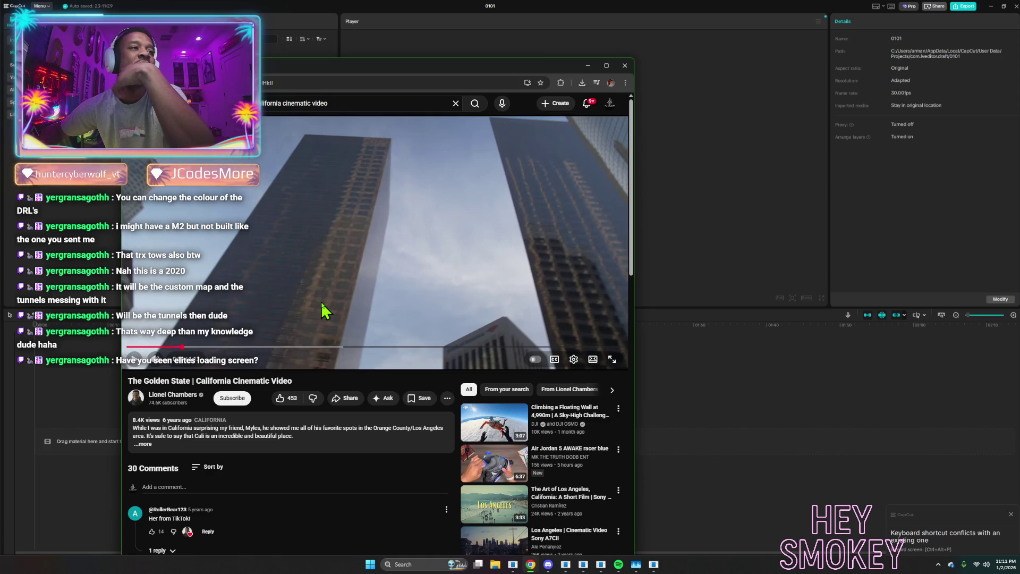
click(334, 292)
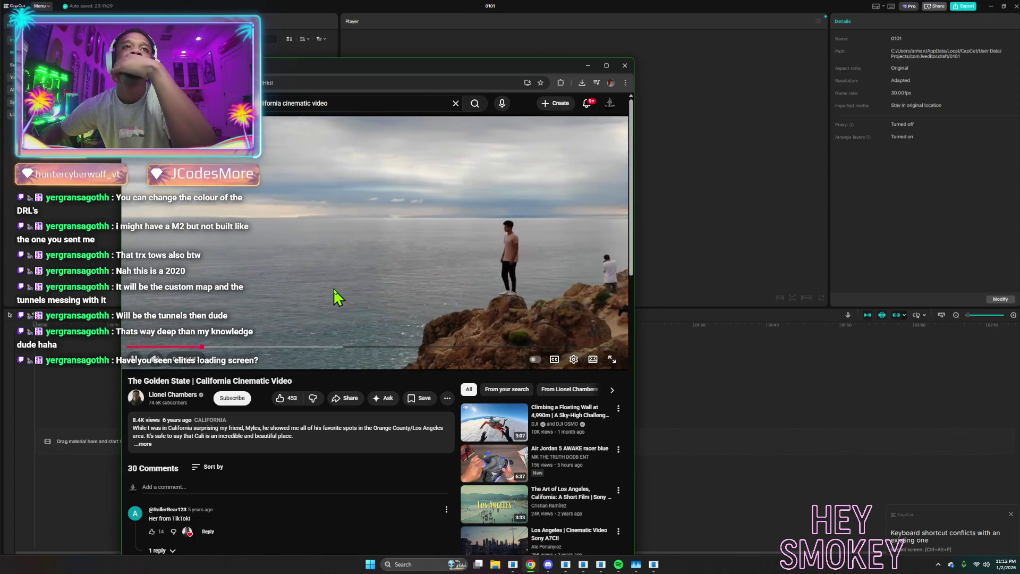
click(313, 242)
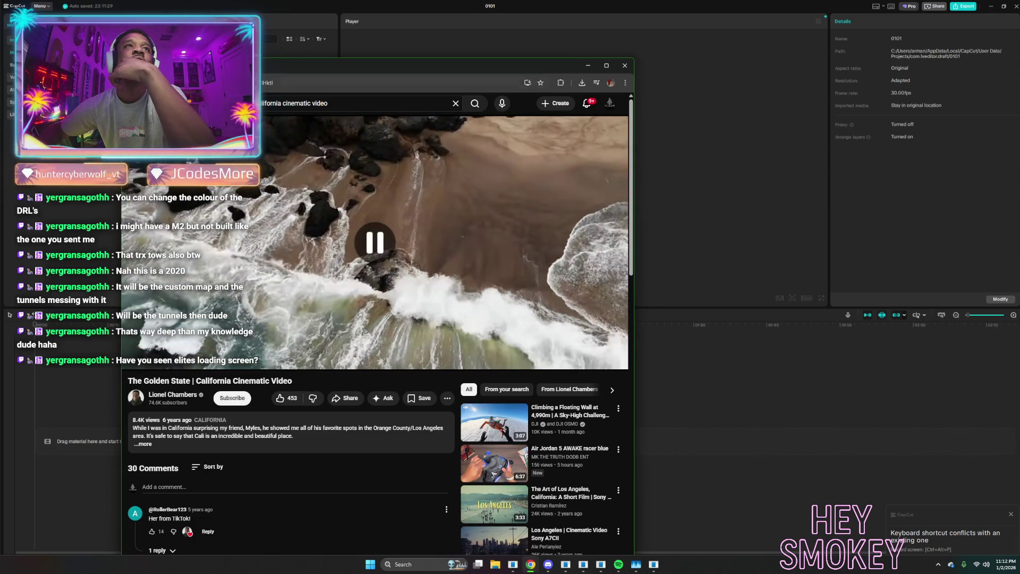
Select the video's web address, then open a new browser tab.
click(270, 81)
key(Escape)
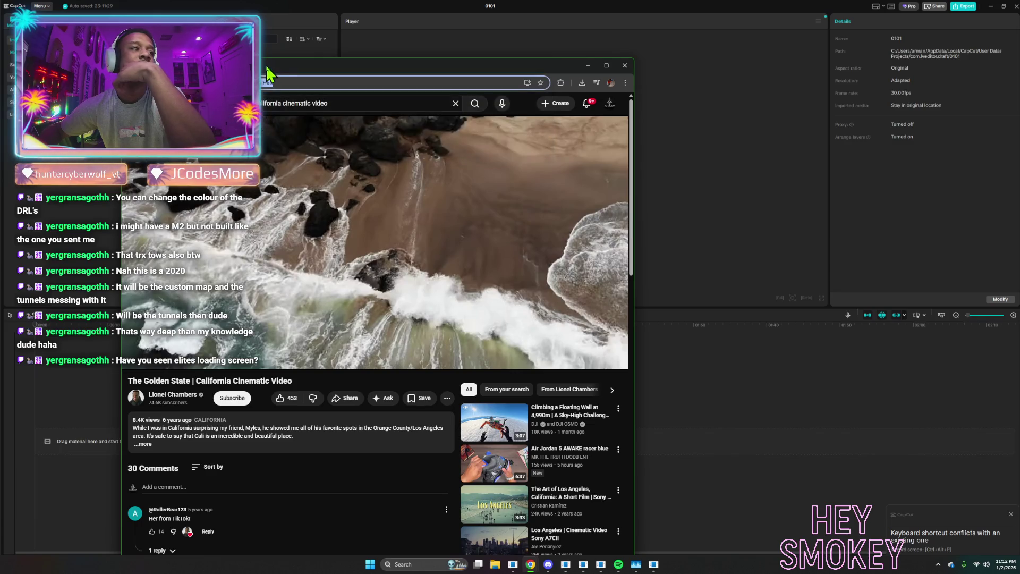
key(ctrl+t)
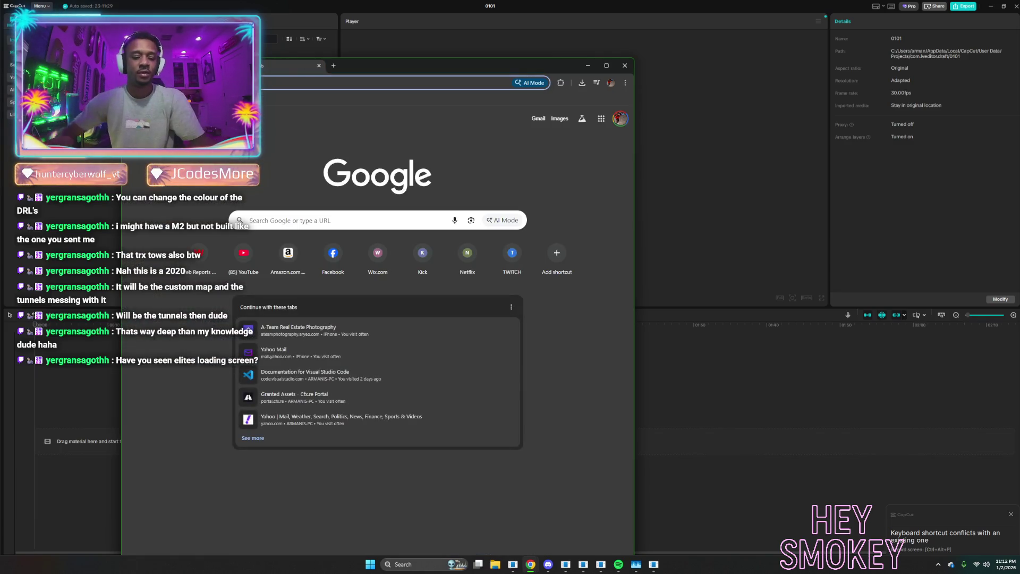
Search Google for a way to download YouTube videos as MP4, then minimise Chrome.
text(youtube)
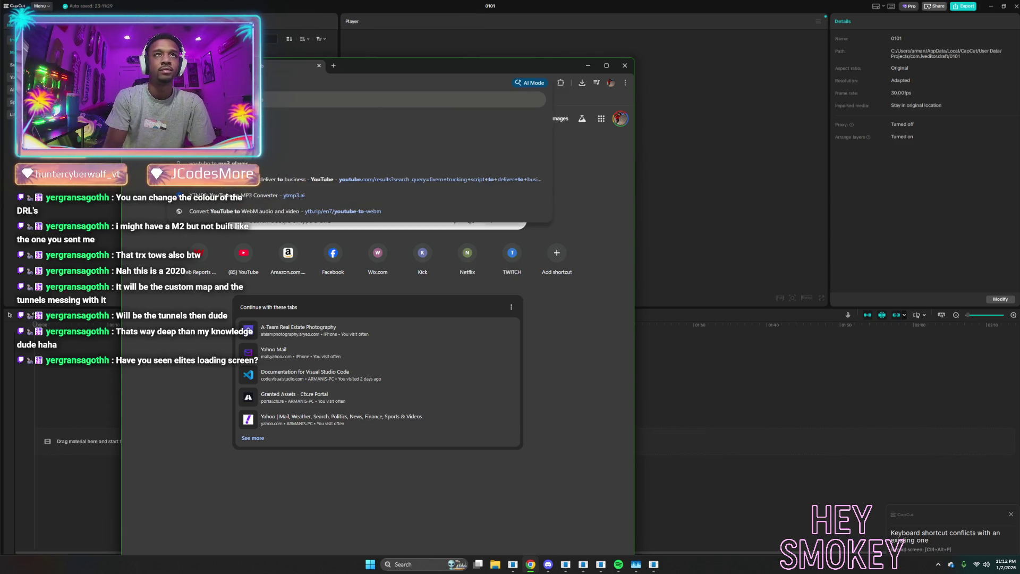
key(BackSpace)
text(concept.tebex.iodownload youtube mp4VIDEO)
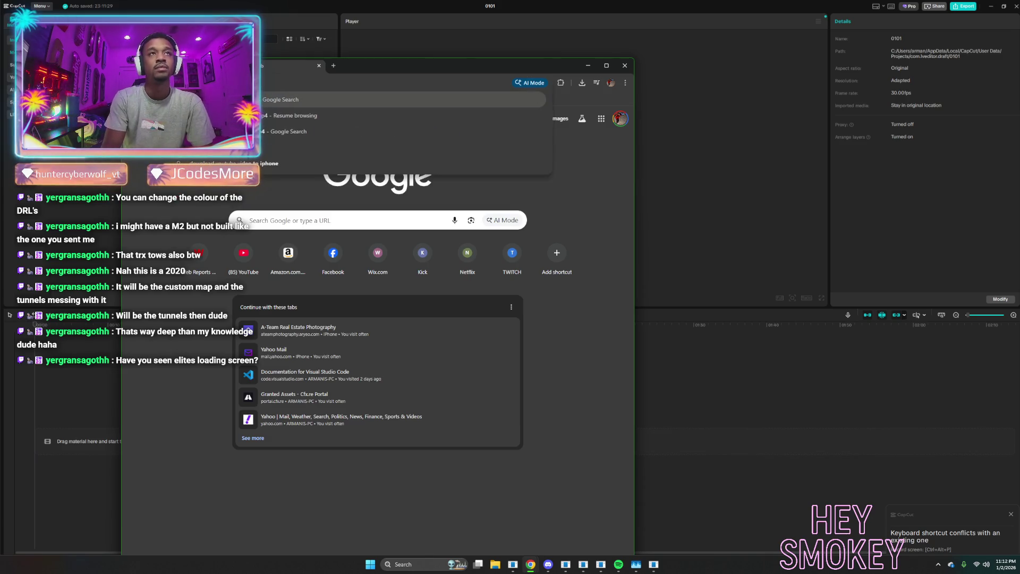
key(Return)
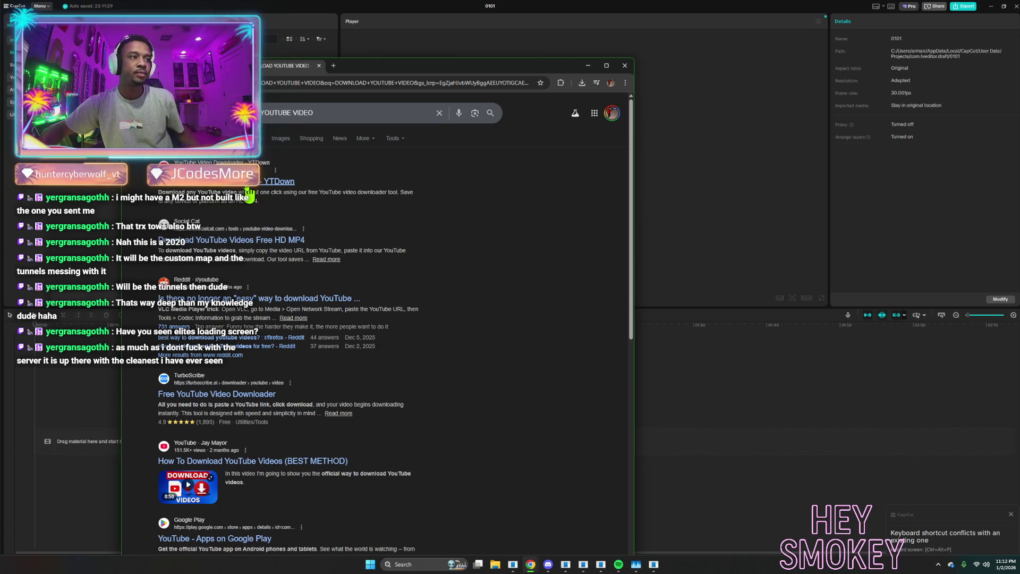
click(357, 53)
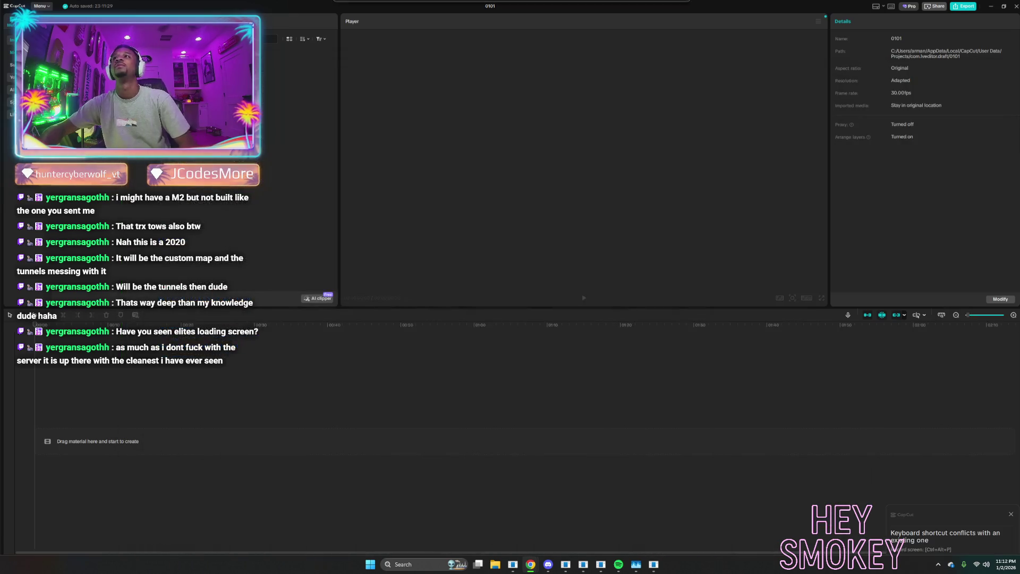
Minimise CapCut and quit the game with the F8 console 'quit' command.
click(991, 6)
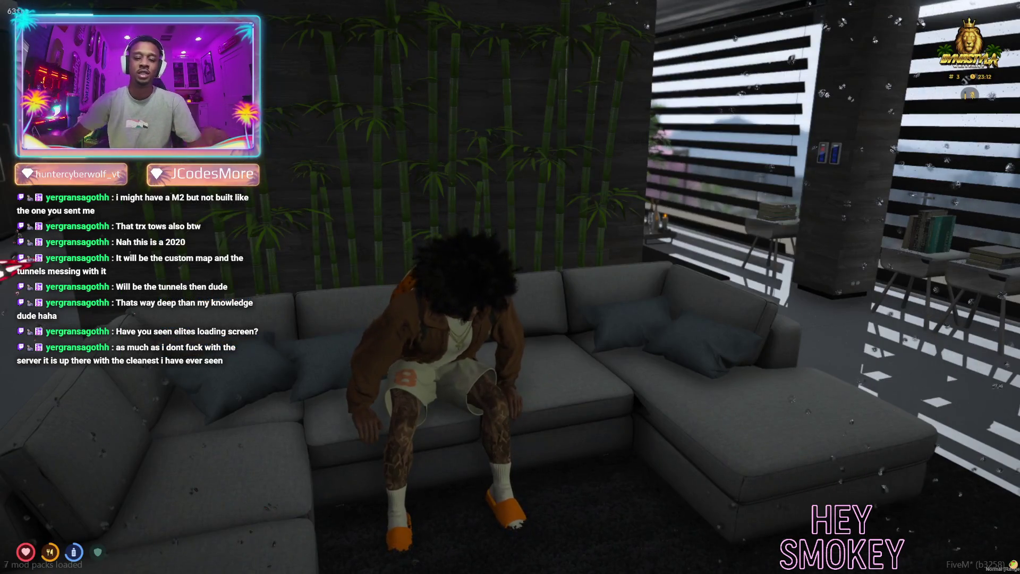
key(F8)
text(quit)
key(Return)
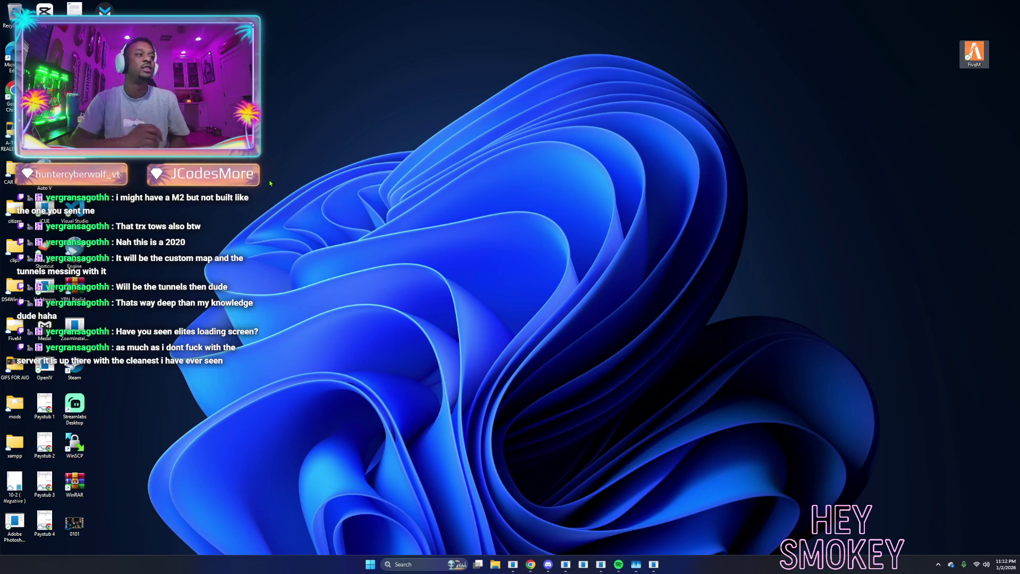
Open Task Manager from the taskbar, then close it.
right_click(298, 564)
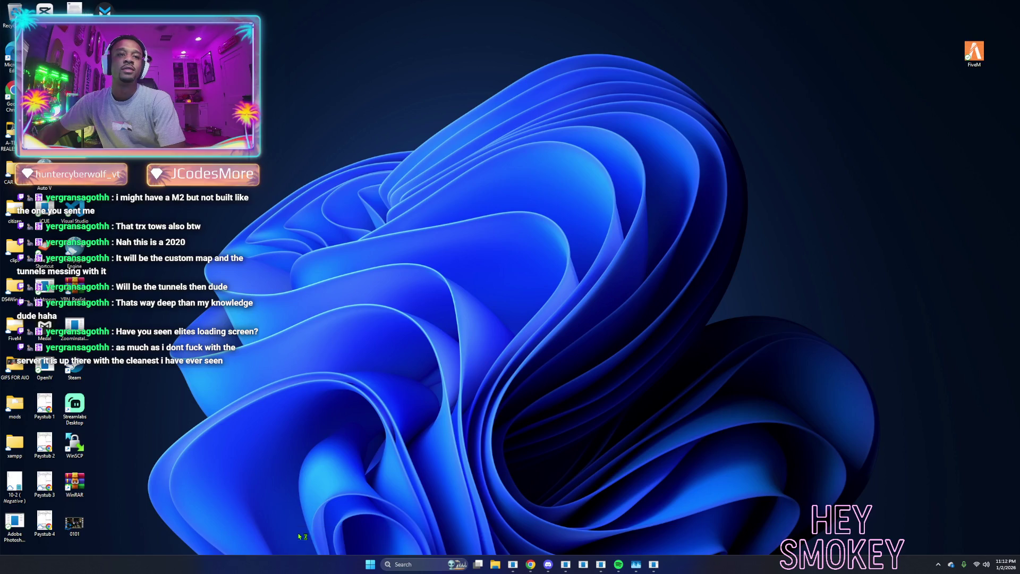
click(305, 532)
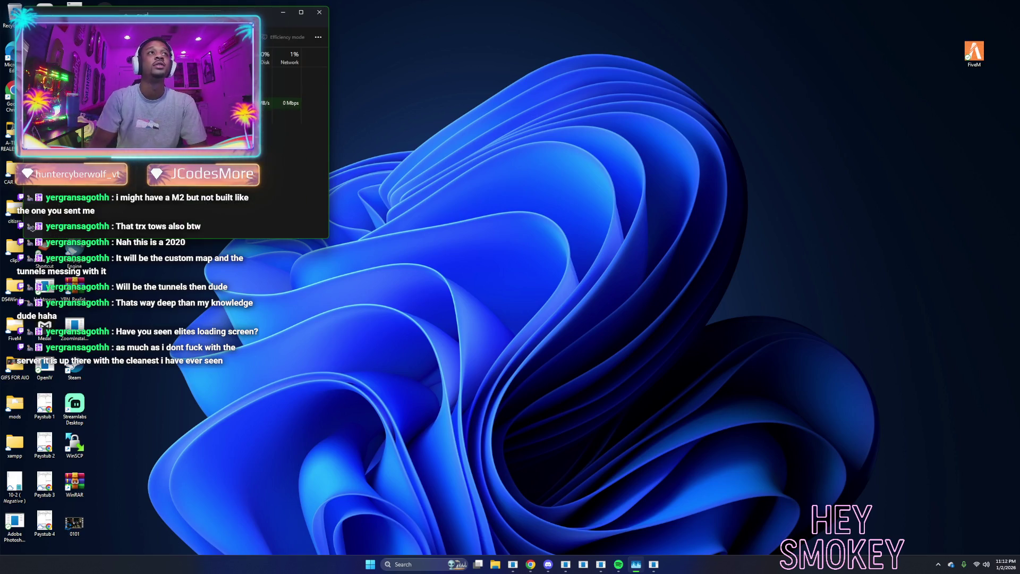
click(318, 12)
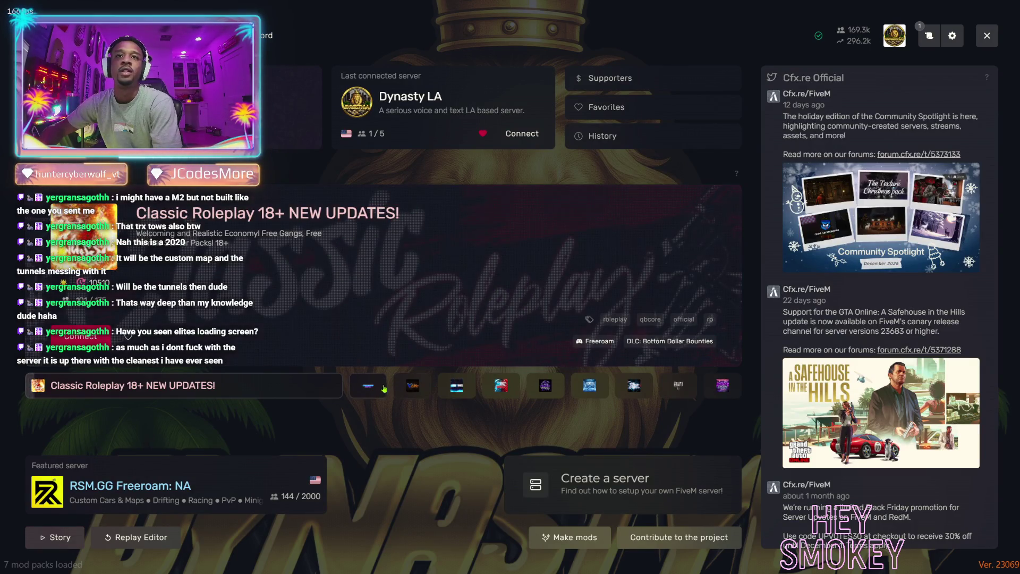
Search the FiveM server list for 'elite' and filter it to American English servers.
click(451, 395)
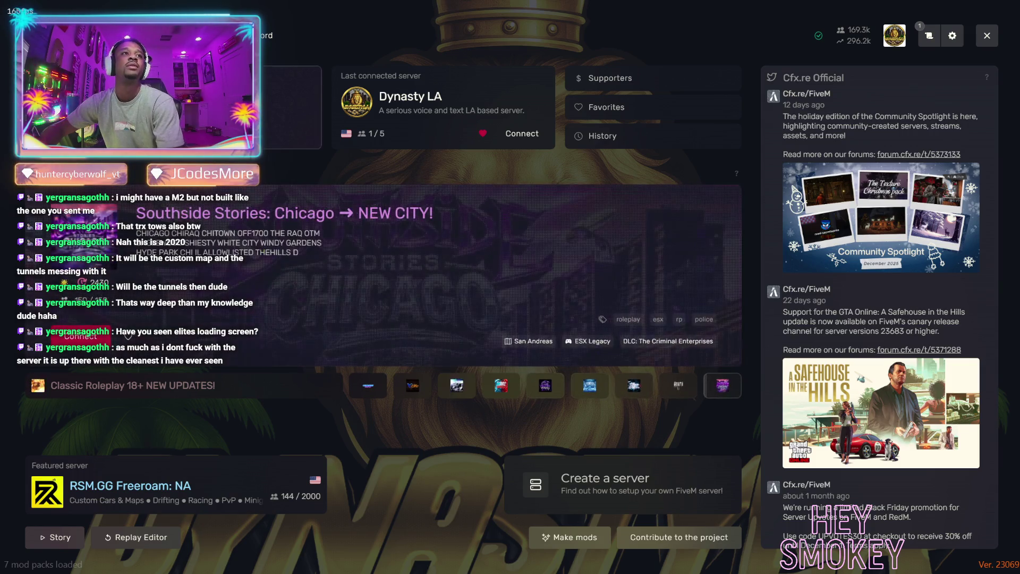
click(355, 208)
text(elite)
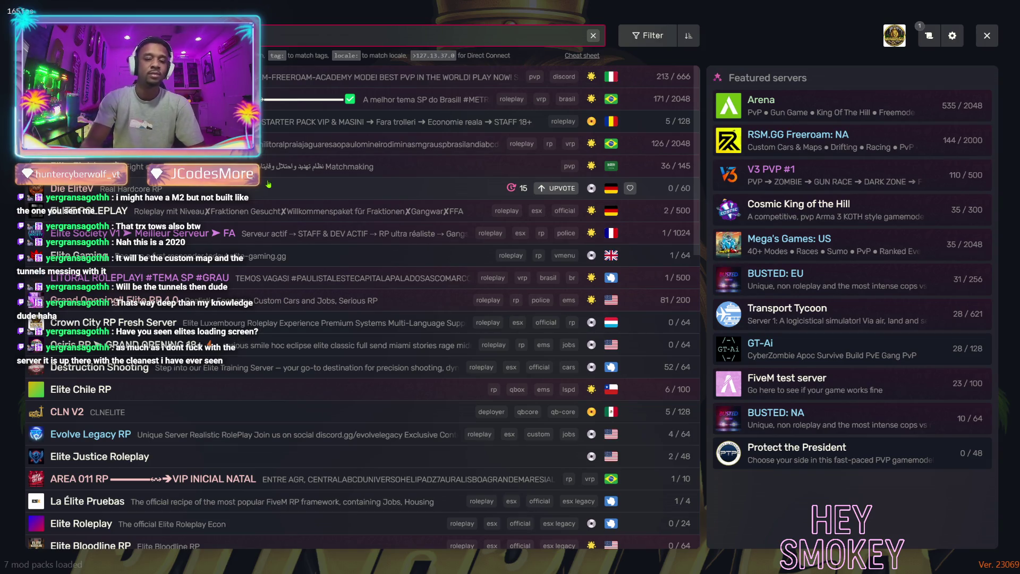
scroll(315, 176, down, 3)
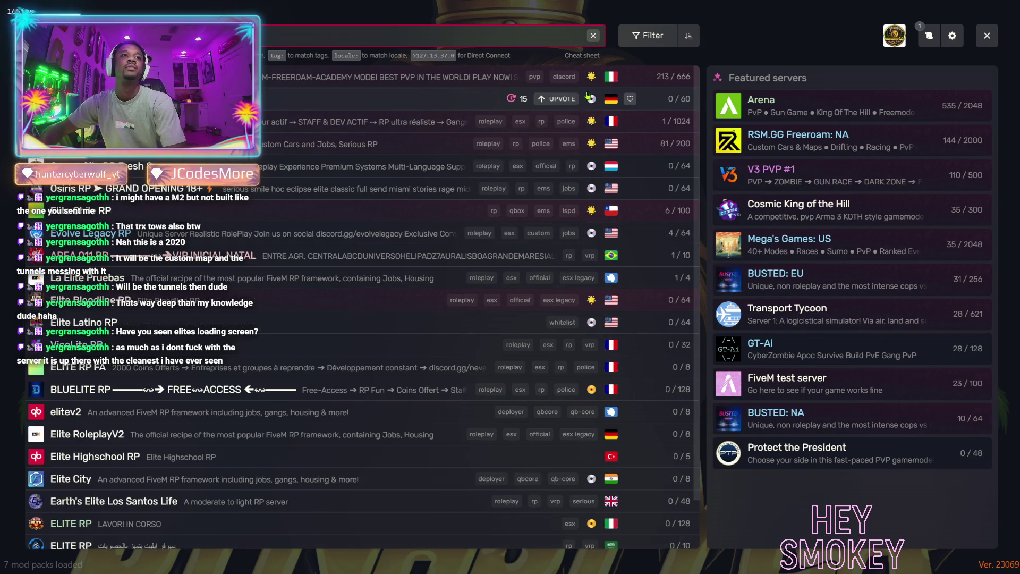
click(647, 38)
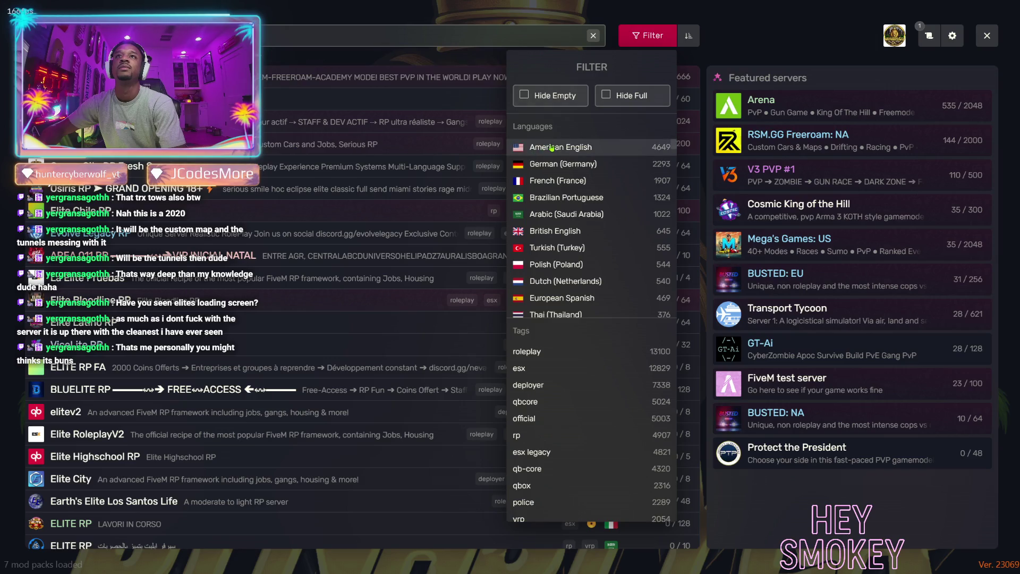
click(560, 148)
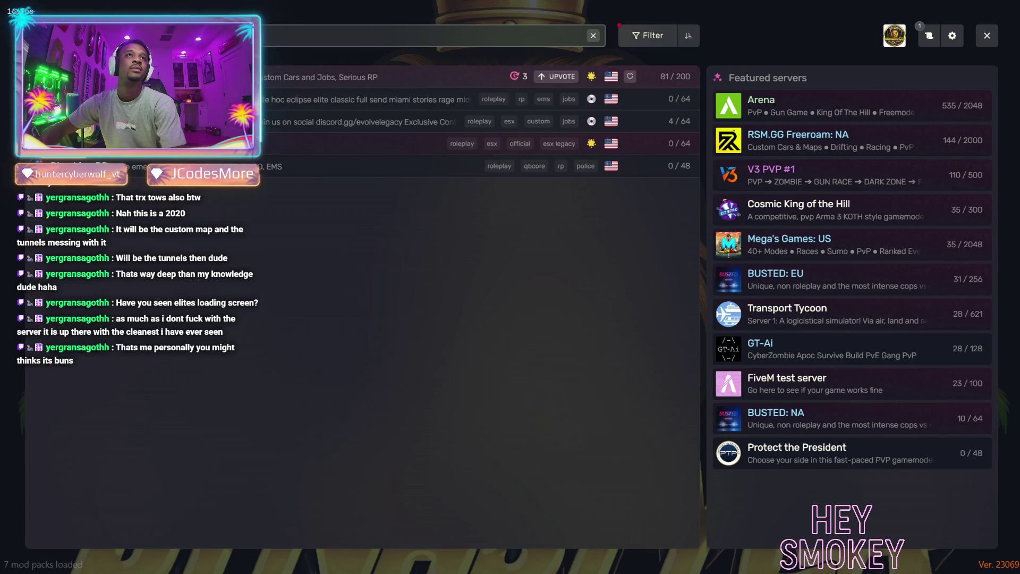
Connect to the Elite RP server from its details page, confirming the FiveM restart.
click(558, 77)
click(176, 213)
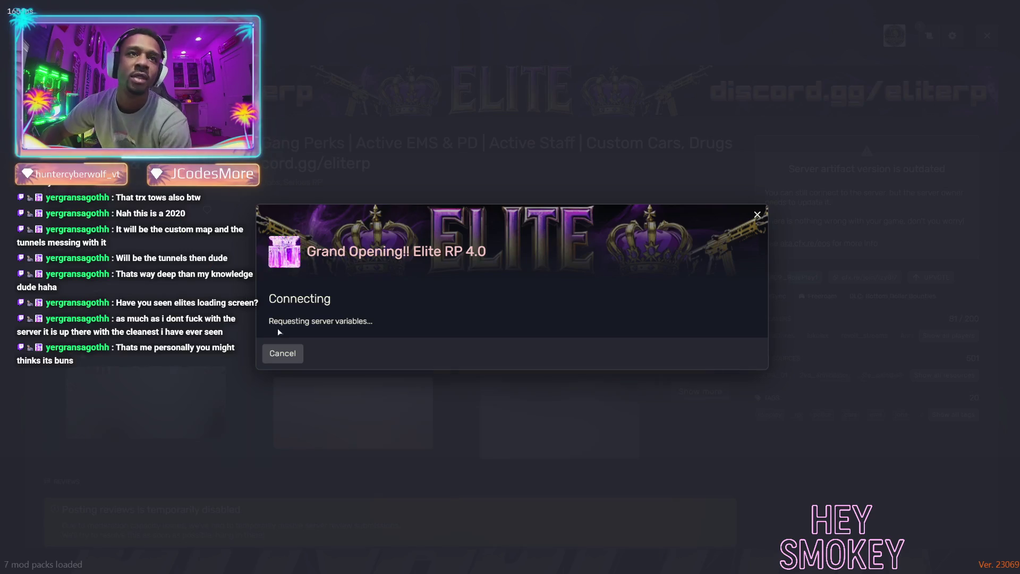
click(282, 360)
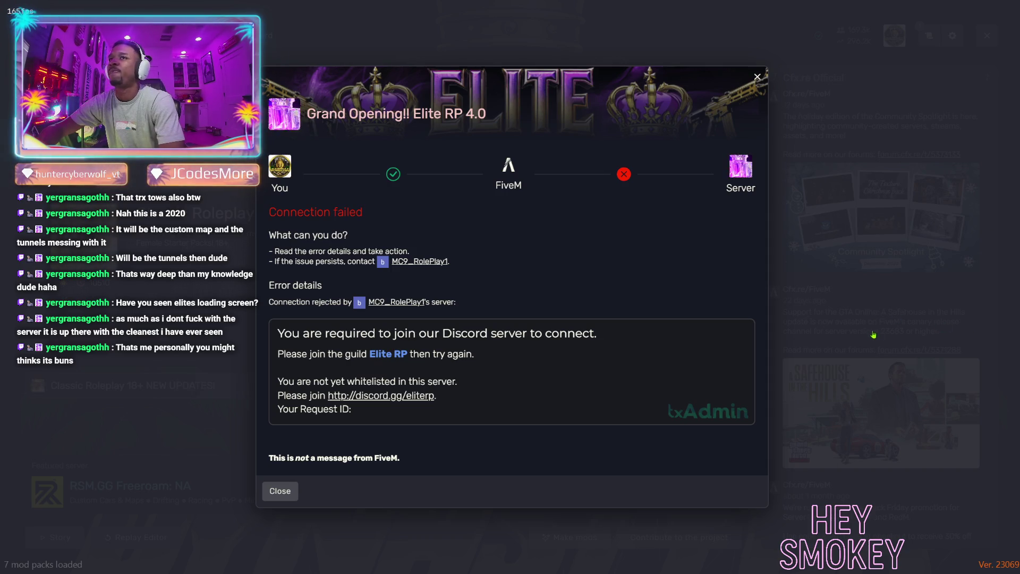
Dismiss the connection-failed messages and retry connecting to Elite RP twice.
click(287, 486)
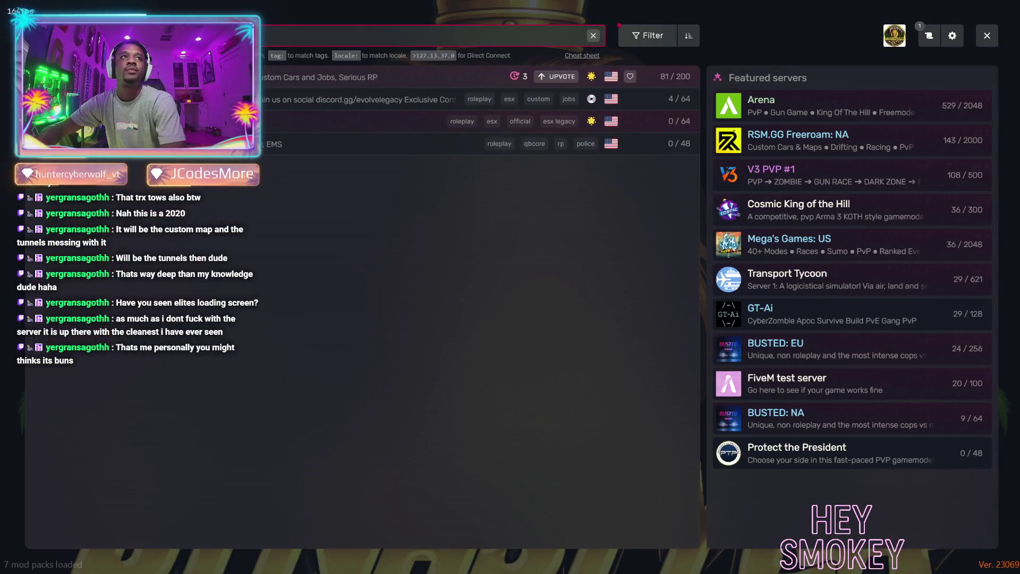
click(275, 77)
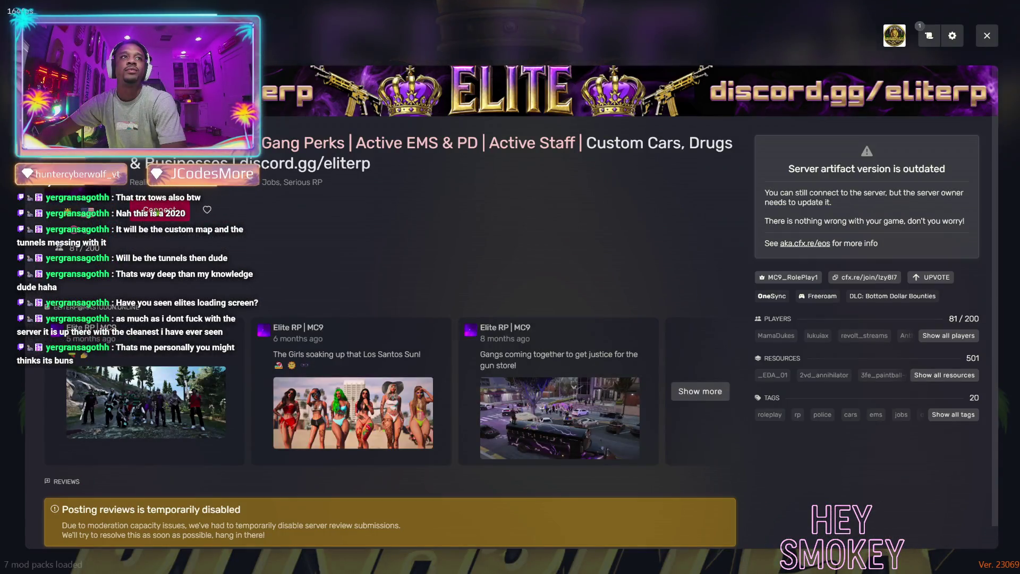
click(275, 290)
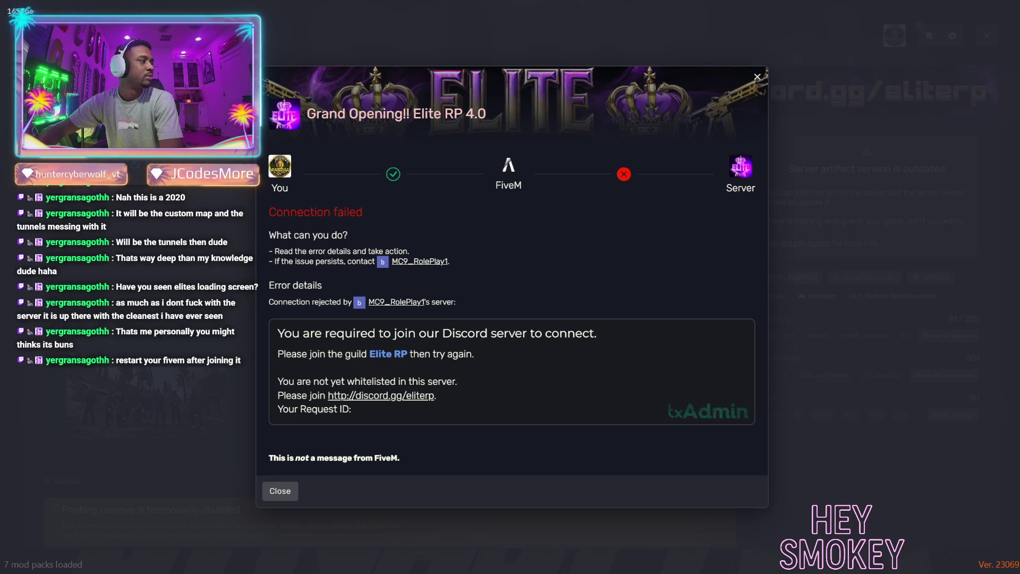
click(280, 492)
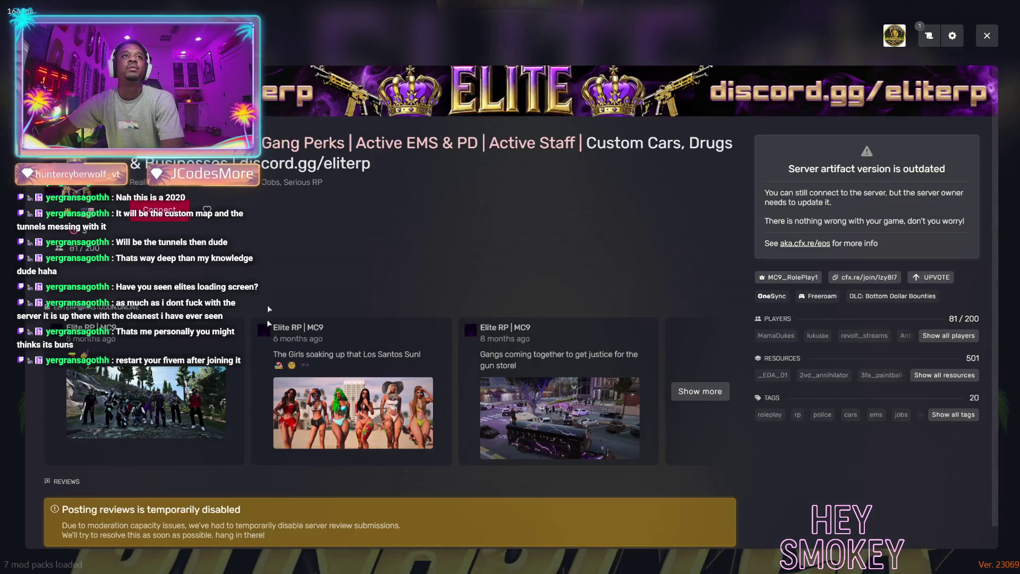
click(153, 219)
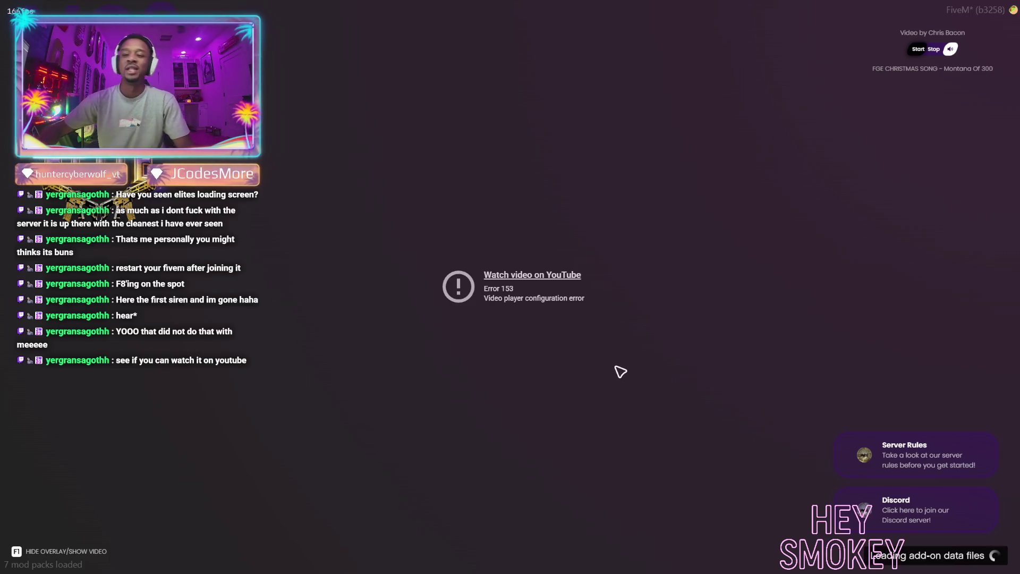
Leave the Elite RP loading screen with F8 and Alt+F4, closing FiveM to the desktop.
key(F8)
key(alt+F4)
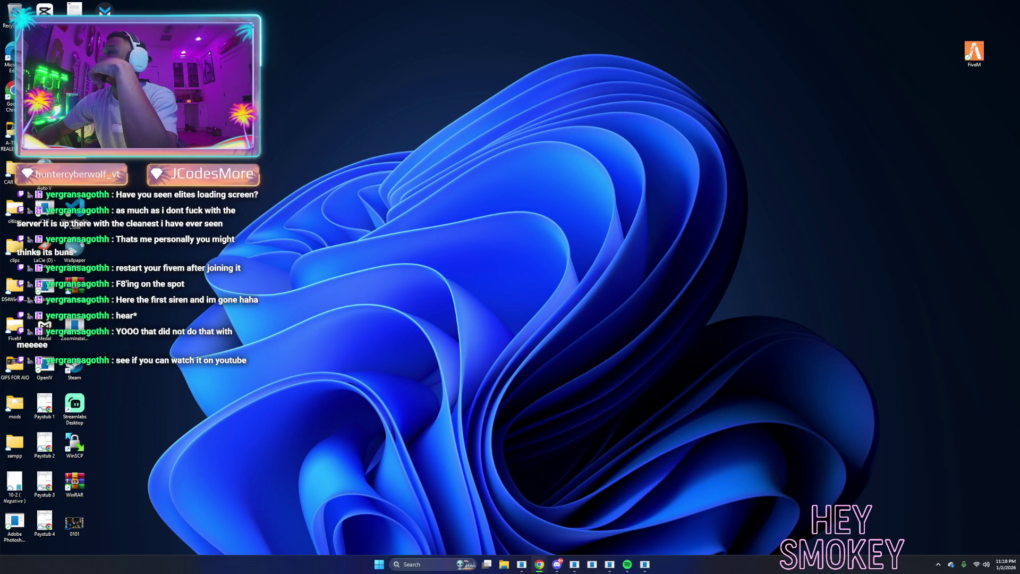
Copy the web address of The Golden State | California Cinematic Video in Chrome.
key(alt+Tab)
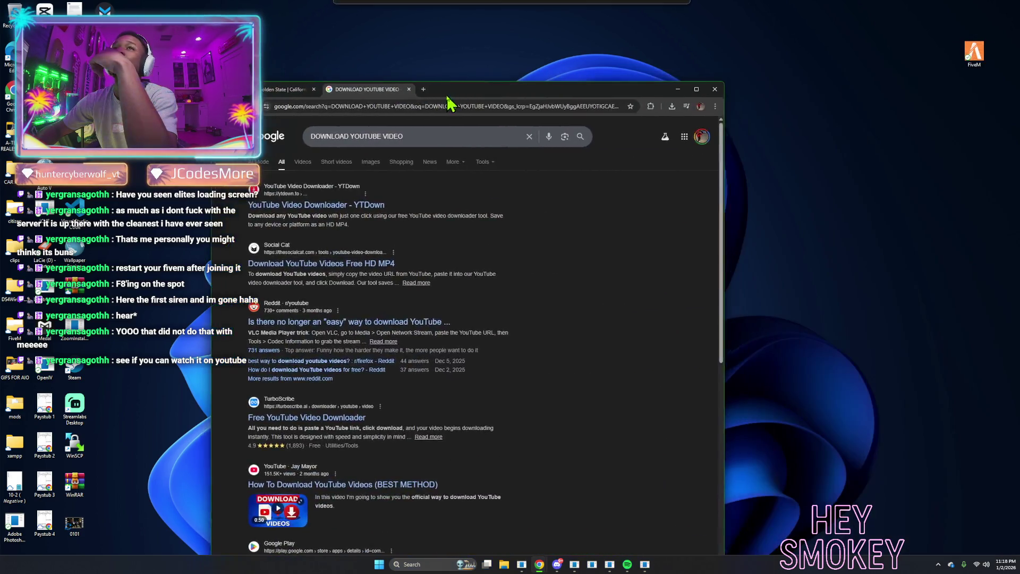
click(306, 103)
right_click(316, 109)
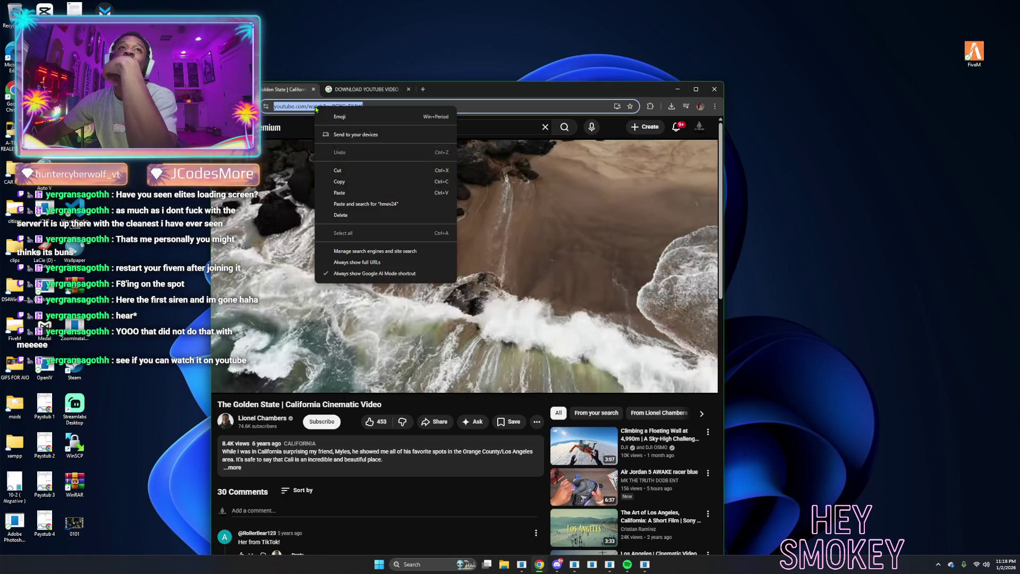
click(340, 180)
Open YTDown from the search results and paste the video link into its field.
click(361, 90)
click(359, 205)
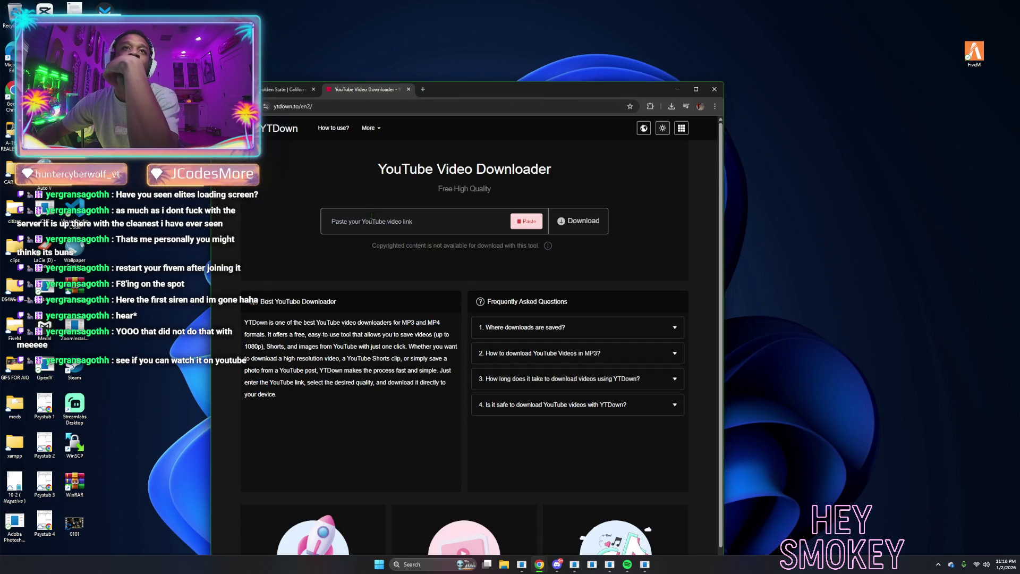
right_click(372, 216)
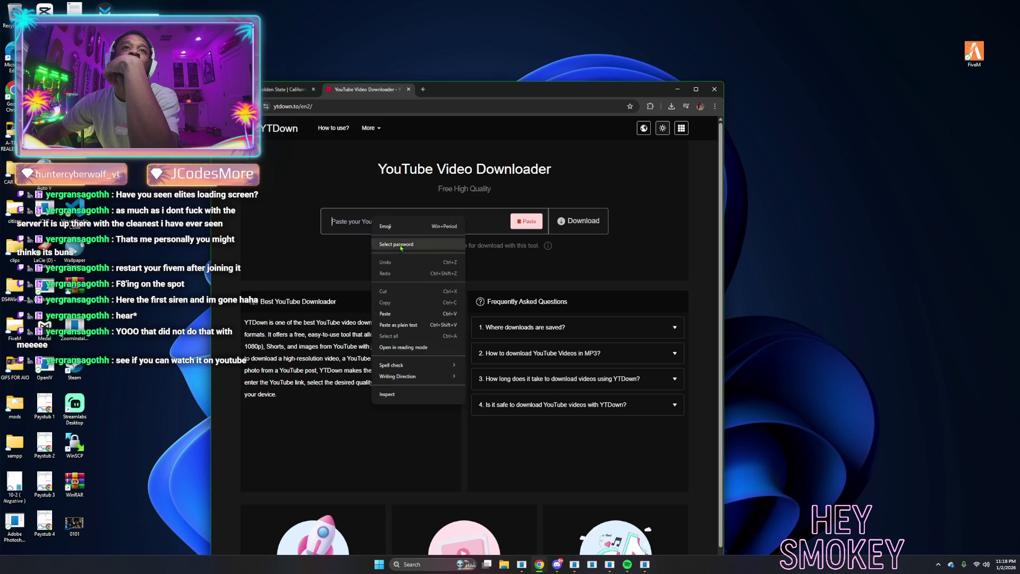
click(384, 314)
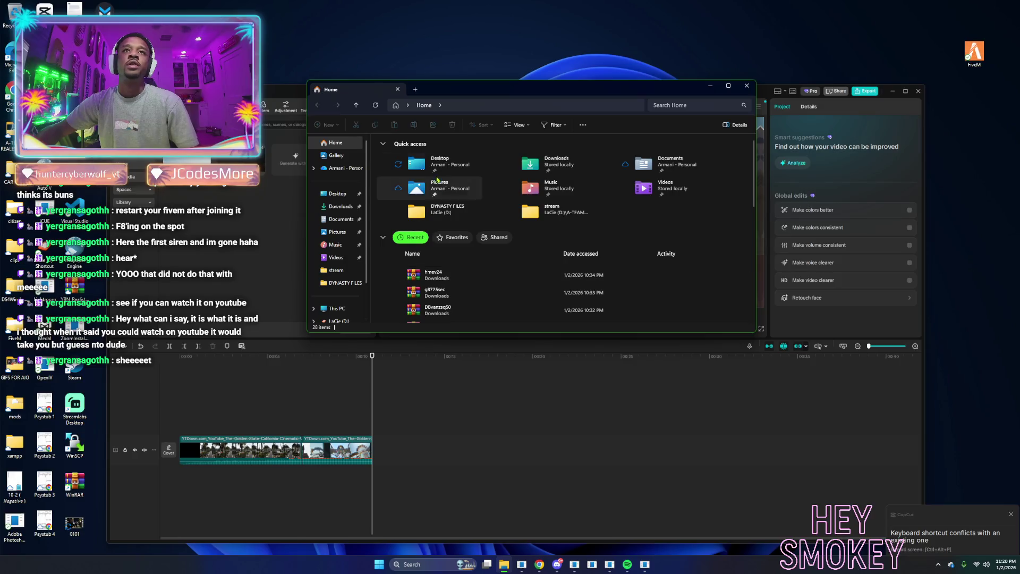
Drag loading.mp4 from Downloads onto a CapCut track above the Golden State footage.
click(340, 206)
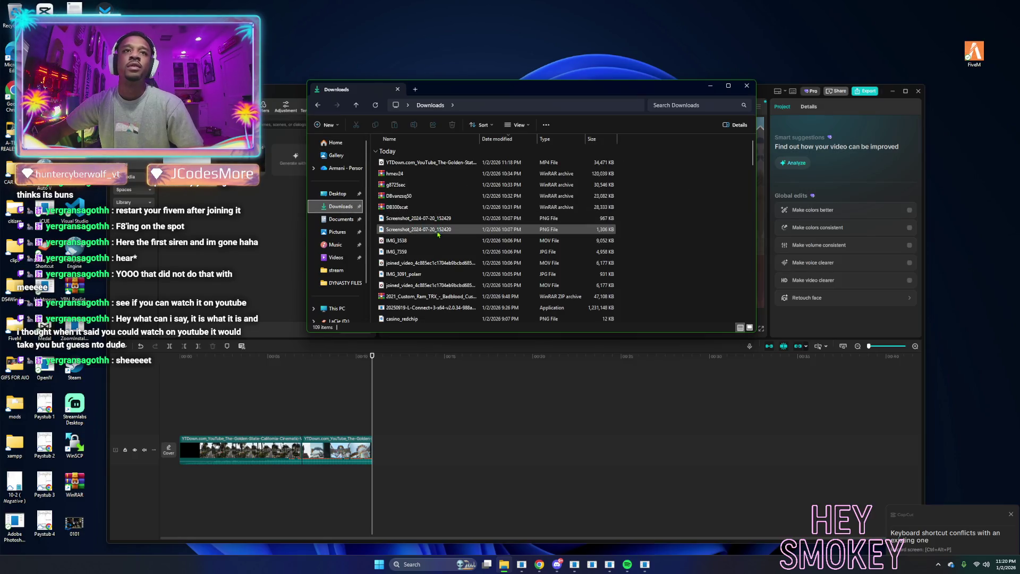
scroll(435, 239, down, 5)
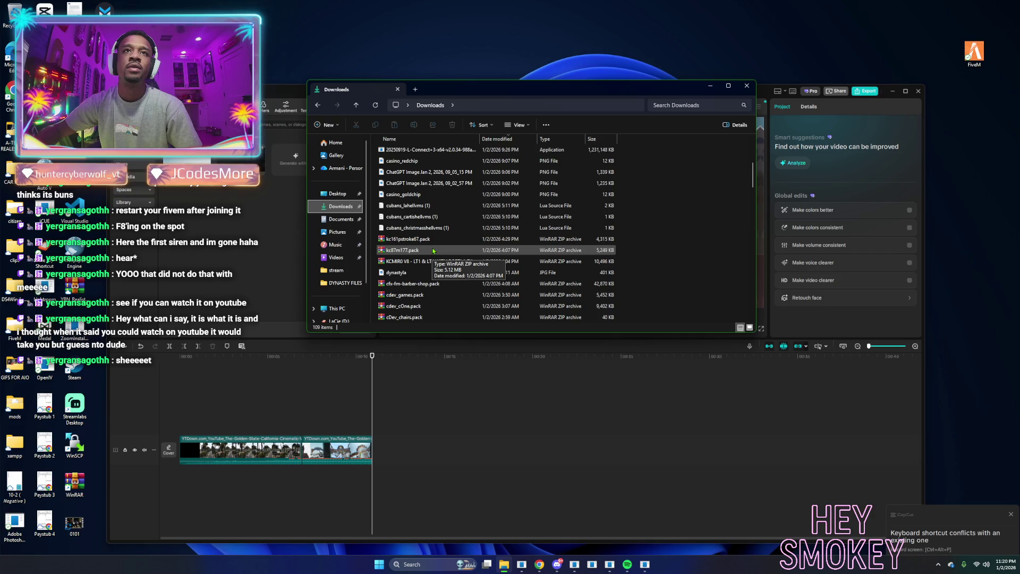
scroll(435, 253, down, 2)
mouse_move(435, 272)
mouse_down()
mouse_move(394, 300)
mouse_move(372, 394)
mouse_move(536, 393)
mouse_up()
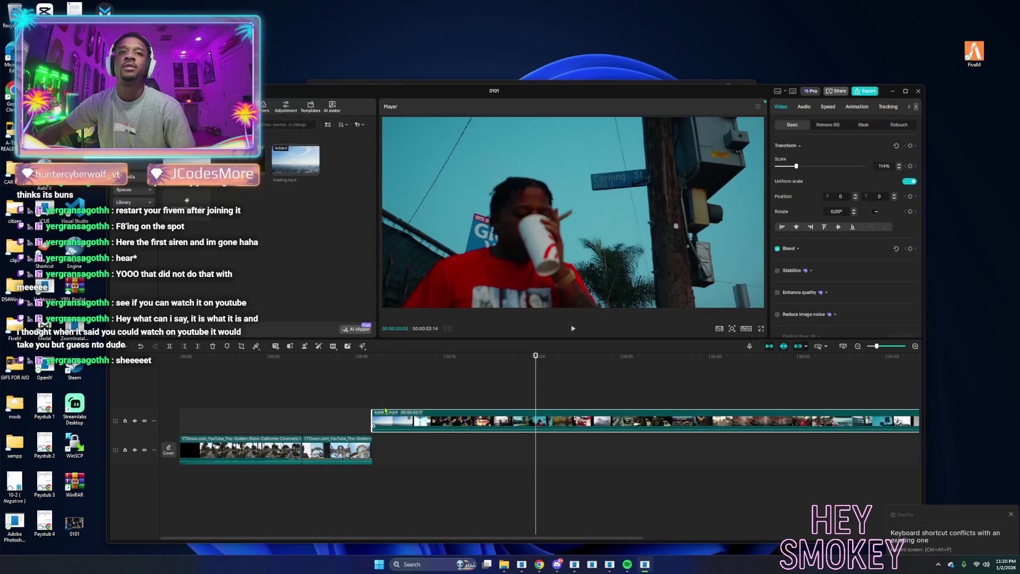
Cut loading.mp4's opening, split it, and move the piece after the YouTube clips.
mouse_move(521, 375)
mouse_down()
mouse_move(378, 373)
mouse_move(496, 379)
mouse_move(486, 376)
mouse_up()
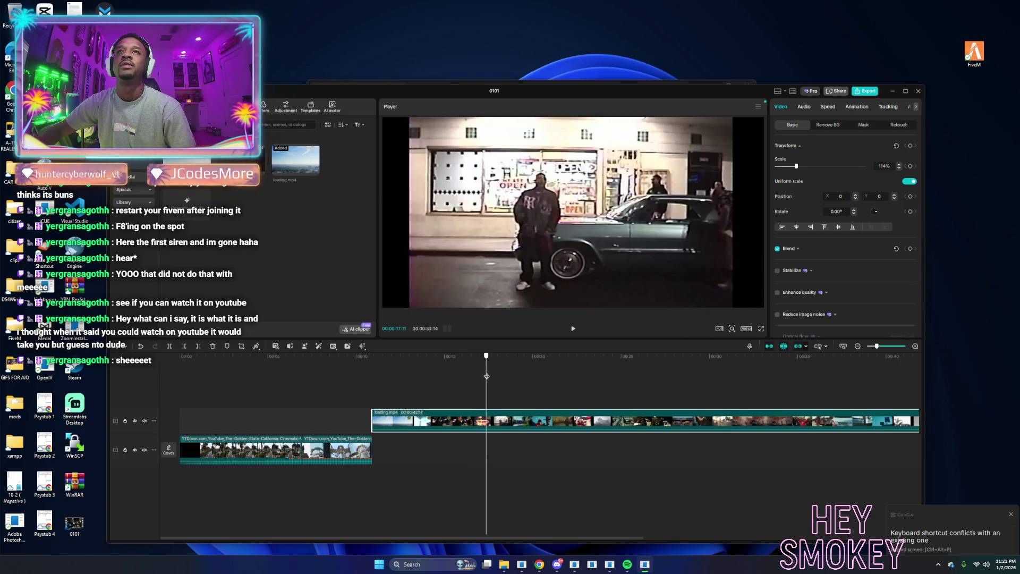
click(184, 351)
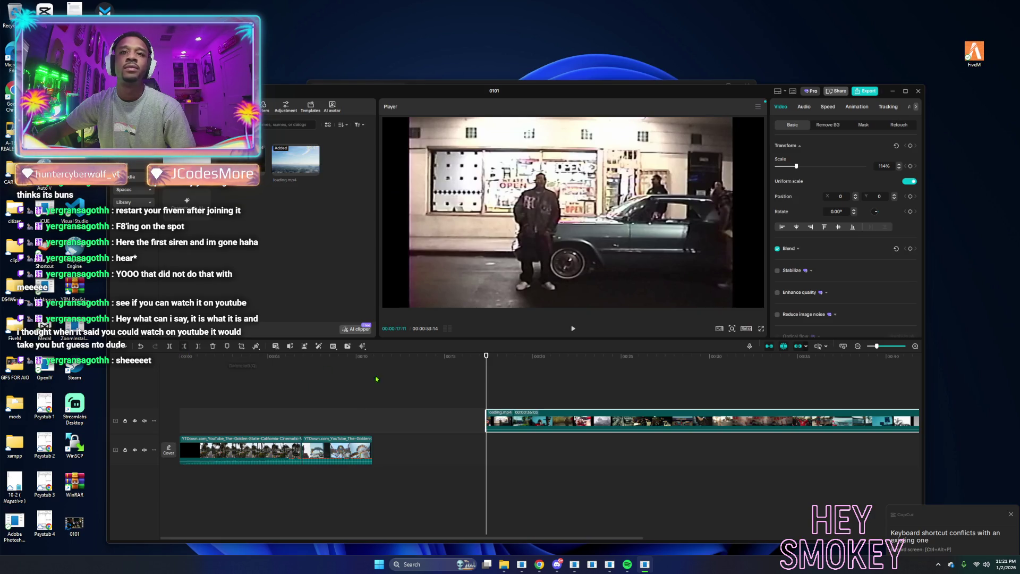
mouse_move(485, 387)
mouse_down()
mouse_move(597, 388)
mouse_move(522, 391)
mouse_move(556, 390)
mouse_up()
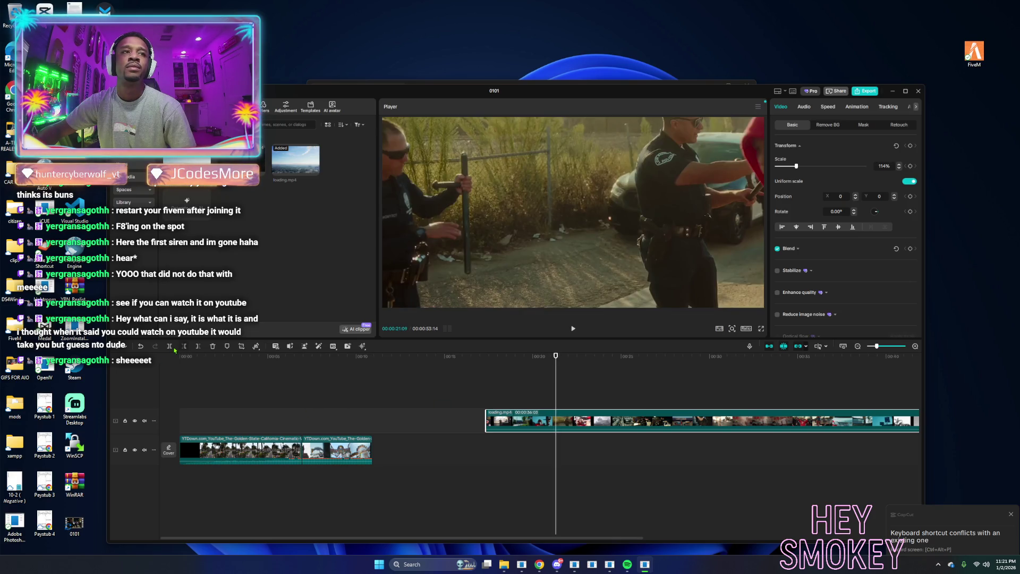
click(173, 349)
mouse_move(550, 421)
mouse_down()
mouse_move(486, 450)
mouse_move(440, 440)
mouse_up()
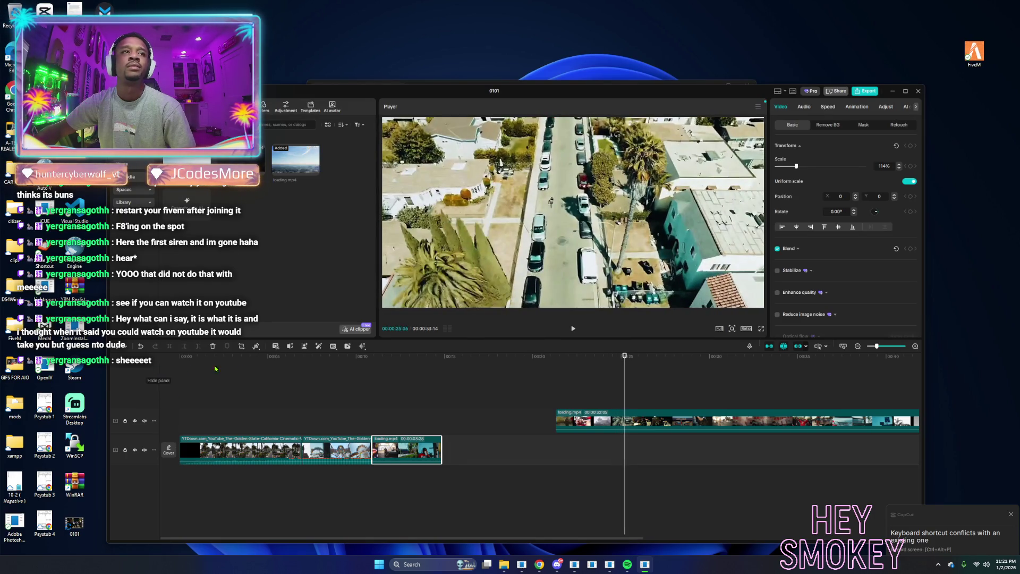
Trim the upper loading.mp4 clip's start, then scrub past the police-car shot.
click(564, 420)
click(184, 347)
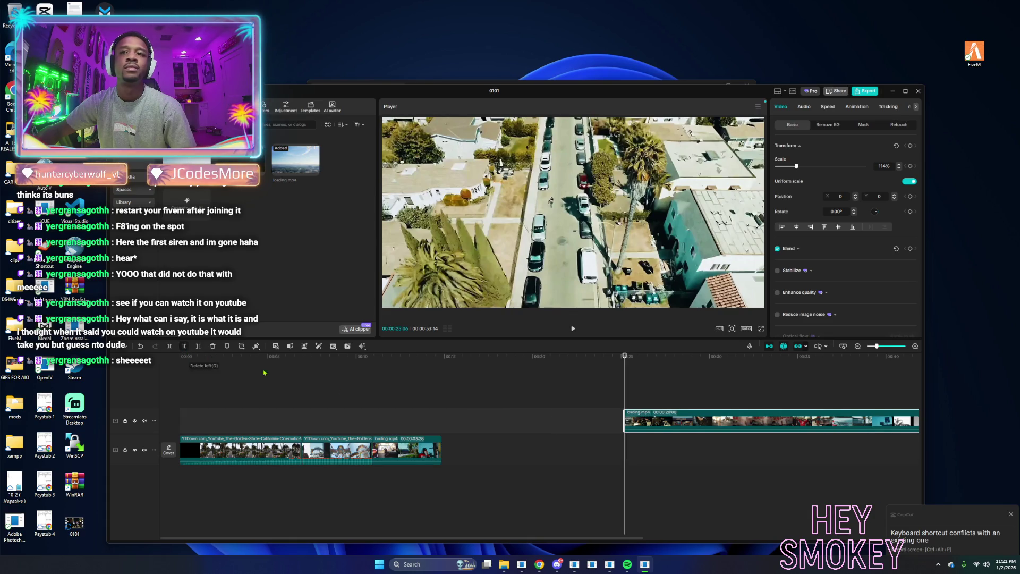
click(638, 403)
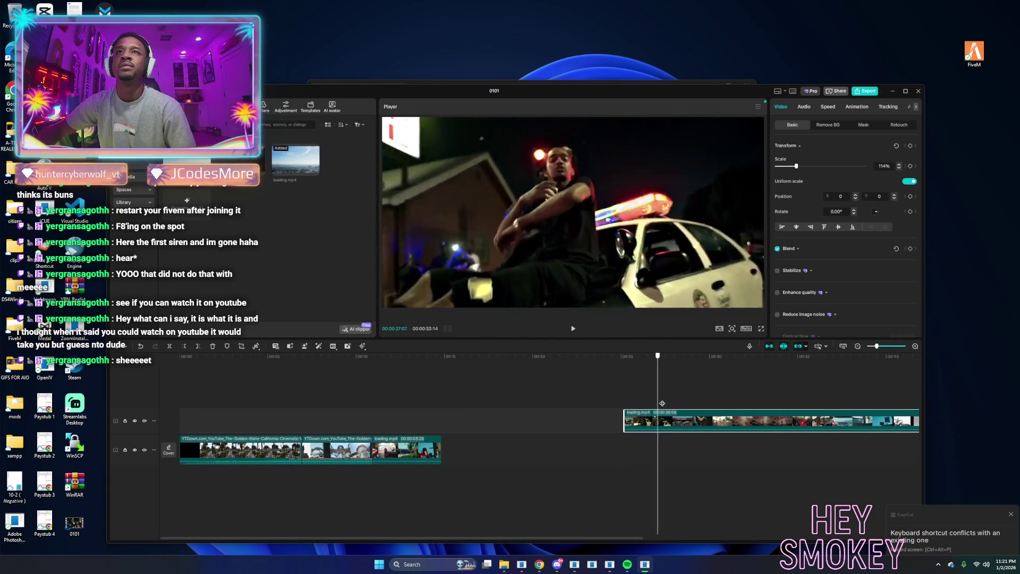
drag(685, 403, 881, 403)
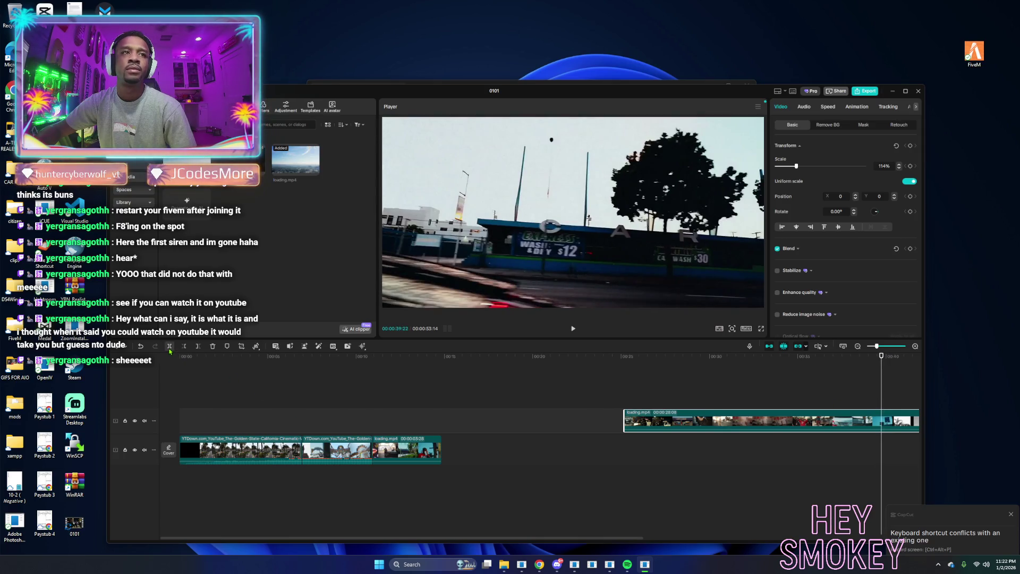
Split the overlay clip, drop the 14:16 piece on the main track, slide the 13:22 clip earlier.
click(170, 348)
drag(689, 423, 531, 449)
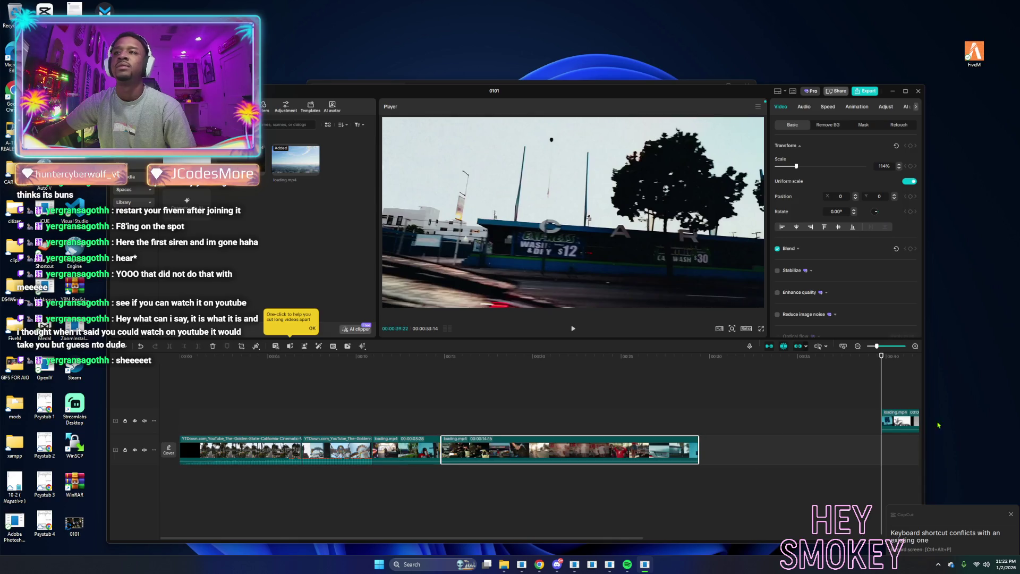
mouse_move(904, 421)
mouse_down()
mouse_move(555, 434)
mouse_move(637, 420)
mouse_move(633, 398)
mouse_move(671, 400)
mouse_move(651, 401)
mouse_move(663, 402)
mouse_up()
click(612, 398)
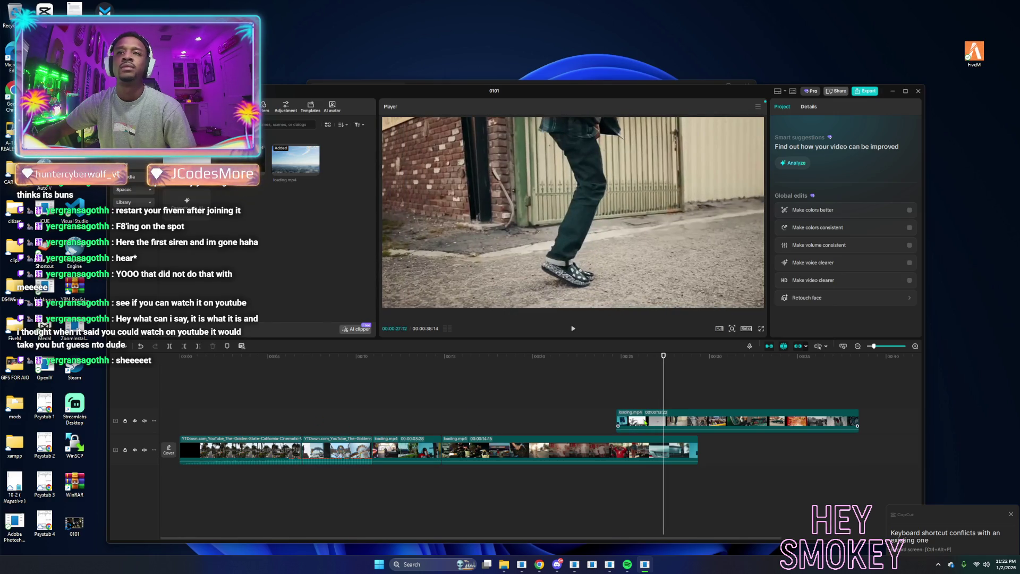
Trim the overlay clip's start near 00:24, split it, and move the piece onto the main track.
click(645, 423)
click(184, 346)
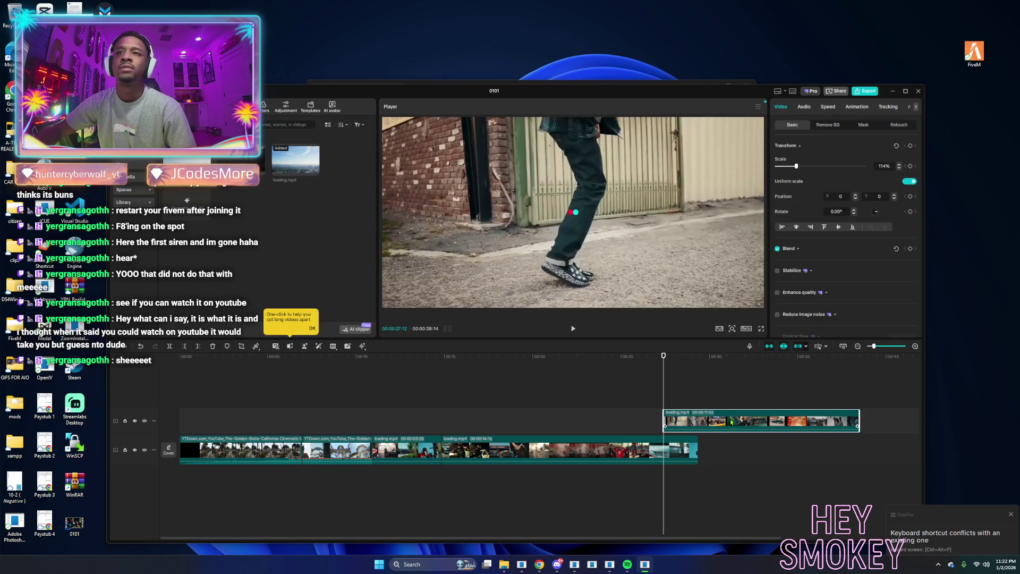
mouse_move(665, 393)
mouse_down()
mouse_move(720, 403)
mouse_move(699, 403)
mouse_up()
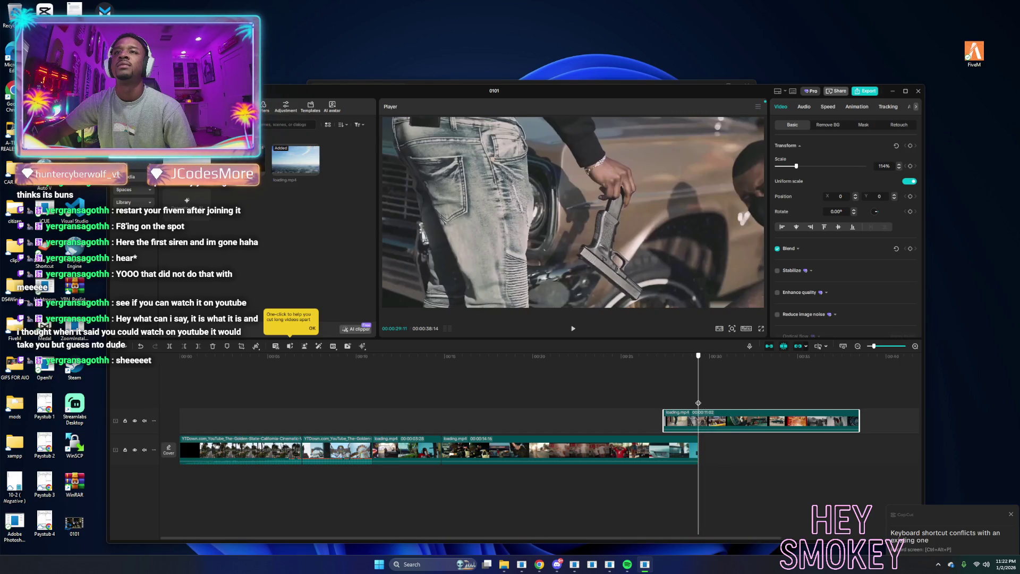
click(170, 345)
drag(691, 423, 709, 452)
Trim the overlay clip's start at the green-car shot with Q.
mouse_move(701, 402)
mouse_down()
mouse_move(746, 404)
mouse_move(725, 402)
mouse_up()
click(729, 421)
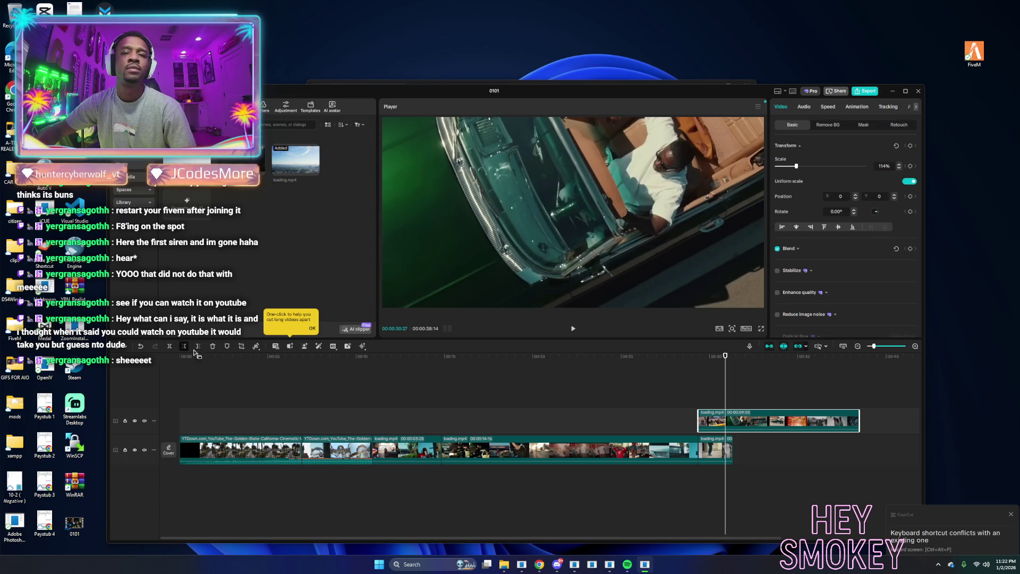
key(q)
drag(728, 396, 755, 399)
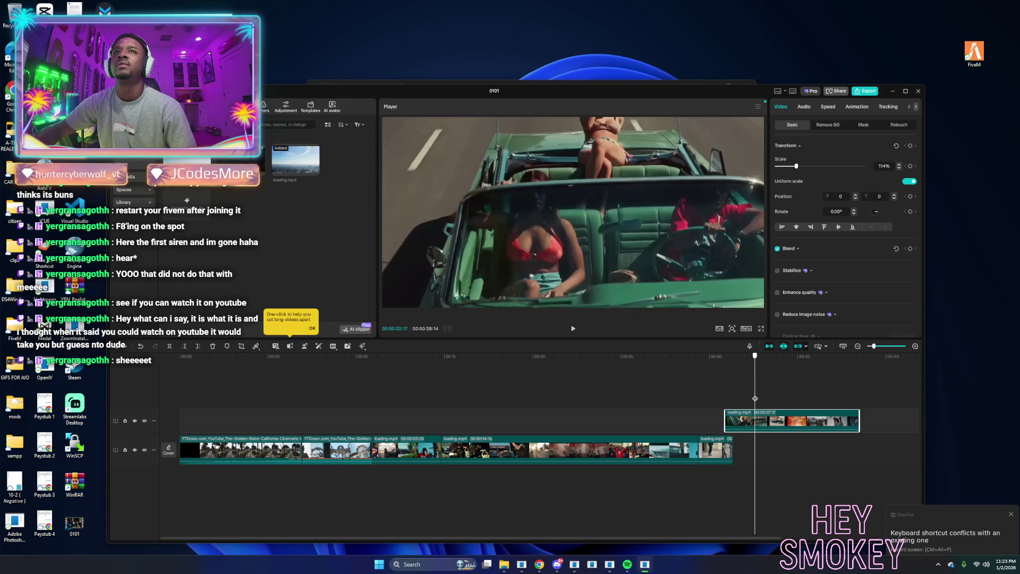
Move the final 00:00:04:06 loading.mp4 piece onto the main track, leaving a 00:00:37:06 project.
click(170, 346)
drag(741, 420, 749, 451)
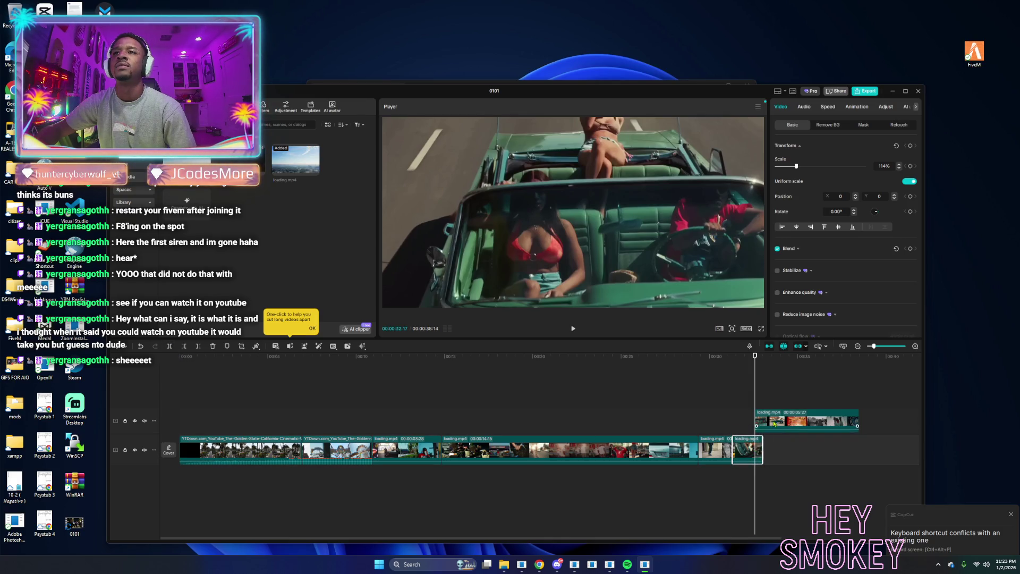
mouse_move(755, 394)
mouse_down()
mouse_move(811, 403)
mouse_move(784, 404)
mouse_up()
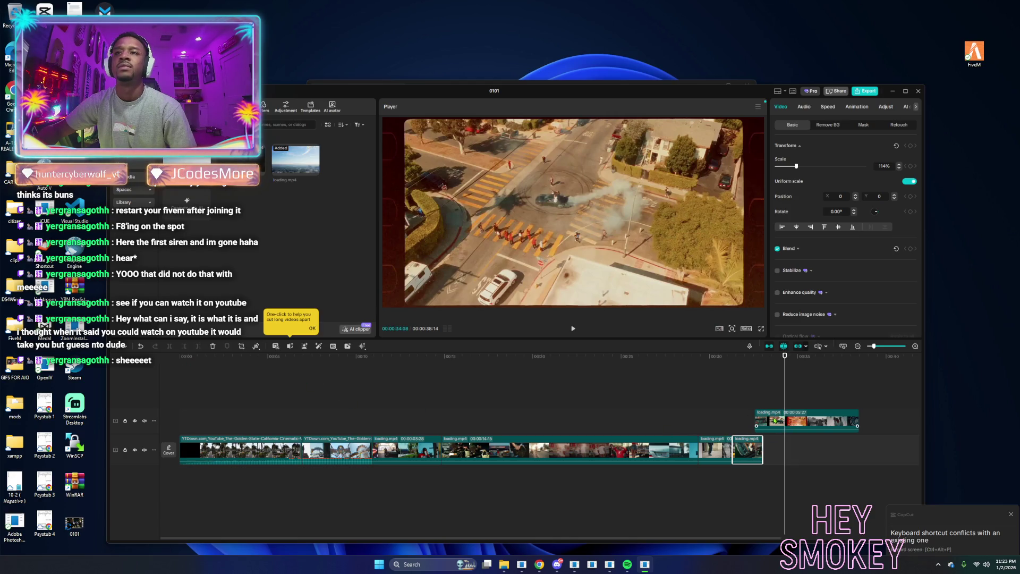
click(186, 348)
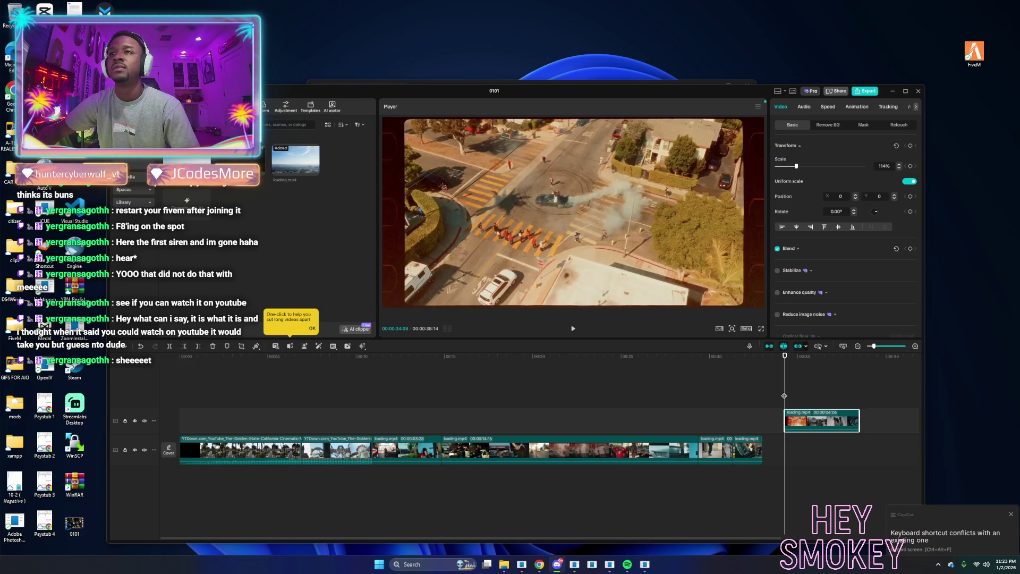
mouse_move(784, 395)
mouse_down()
mouse_move(859, 406)
mouse_move(566, 452)
mouse_move(446, 452)
mouse_move(481, 451)
mouse_up()
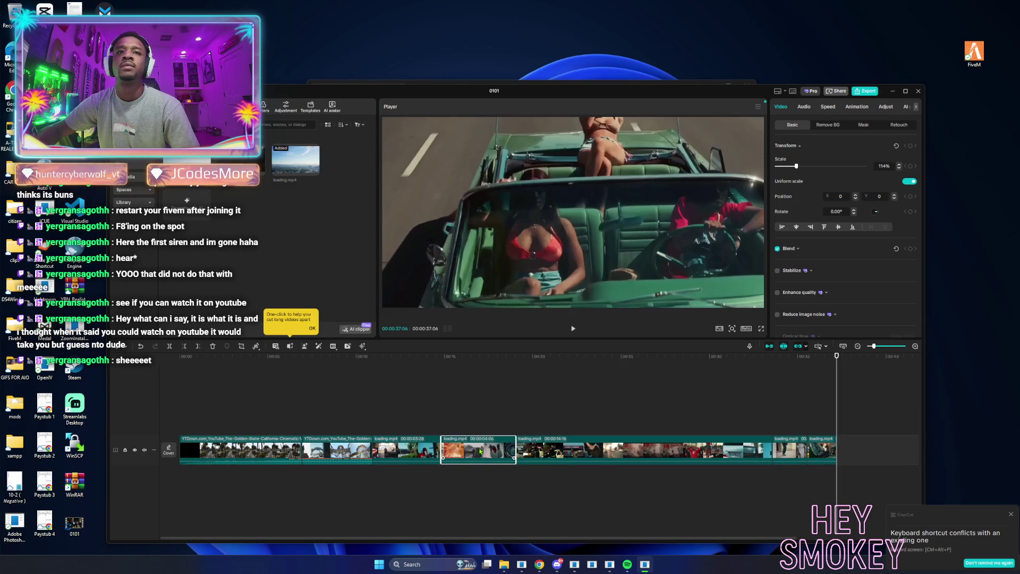
click(173, 408)
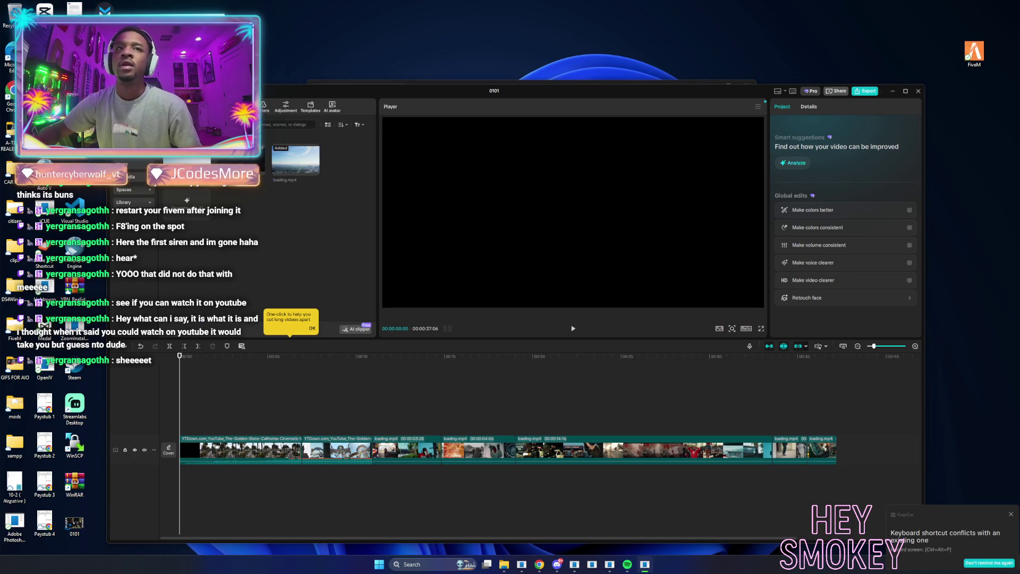
Preview the 00:00:37:06 edit maximized, then restore the window and rewind the playhead to 0.
double_click(345, 94)
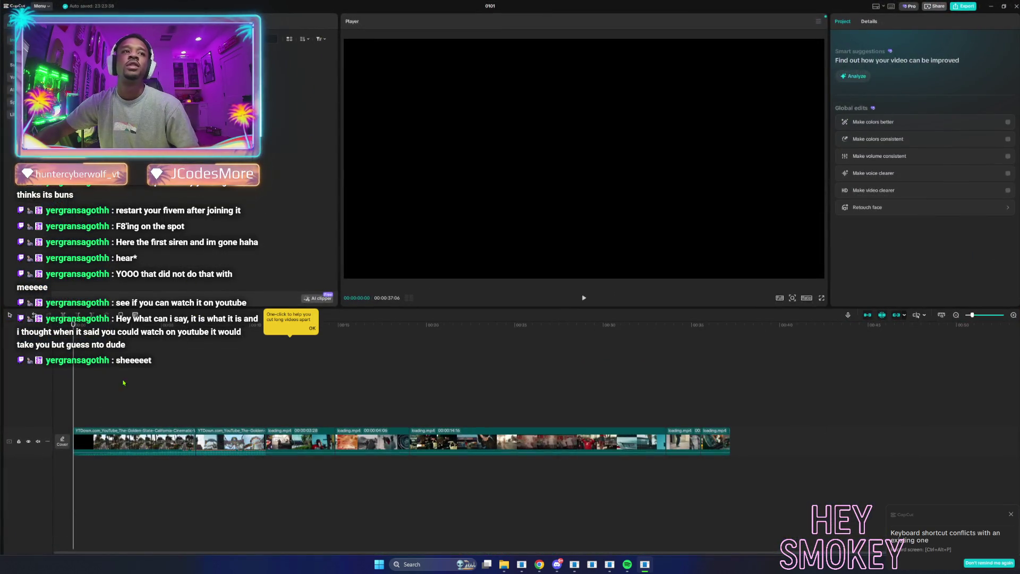
key(space)
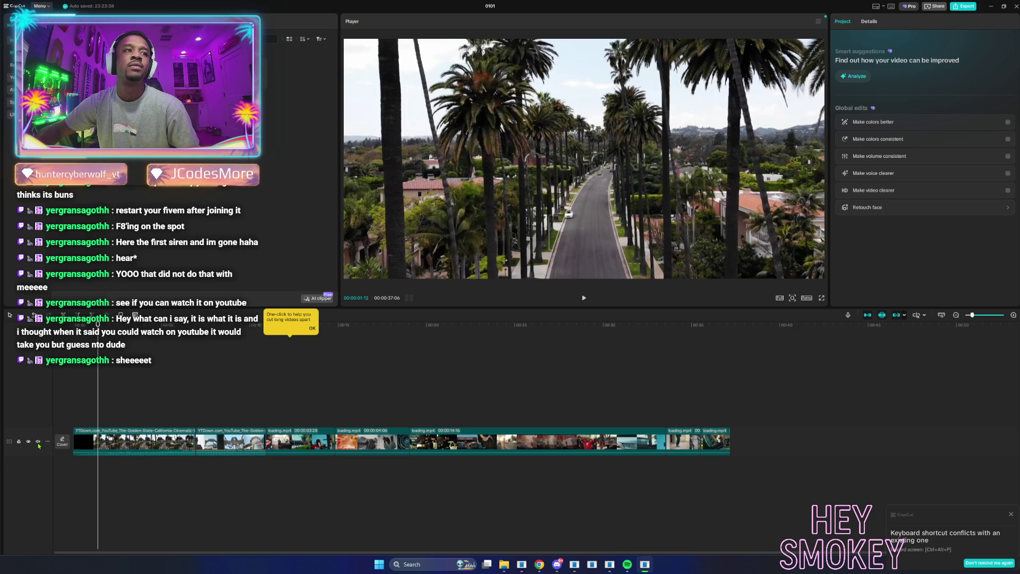
double_click(230, 5)
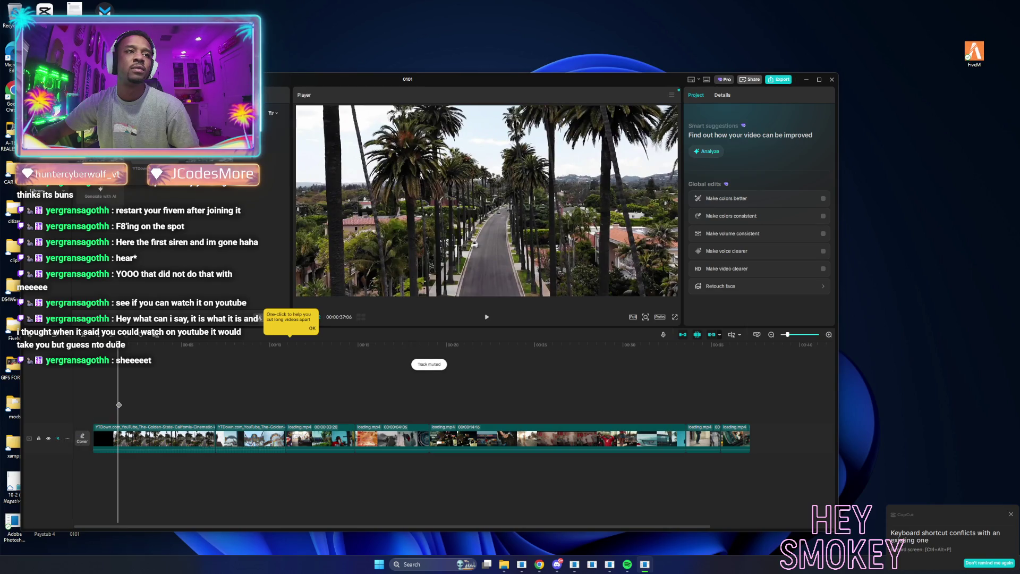
drag(119, 405, 83, 402)
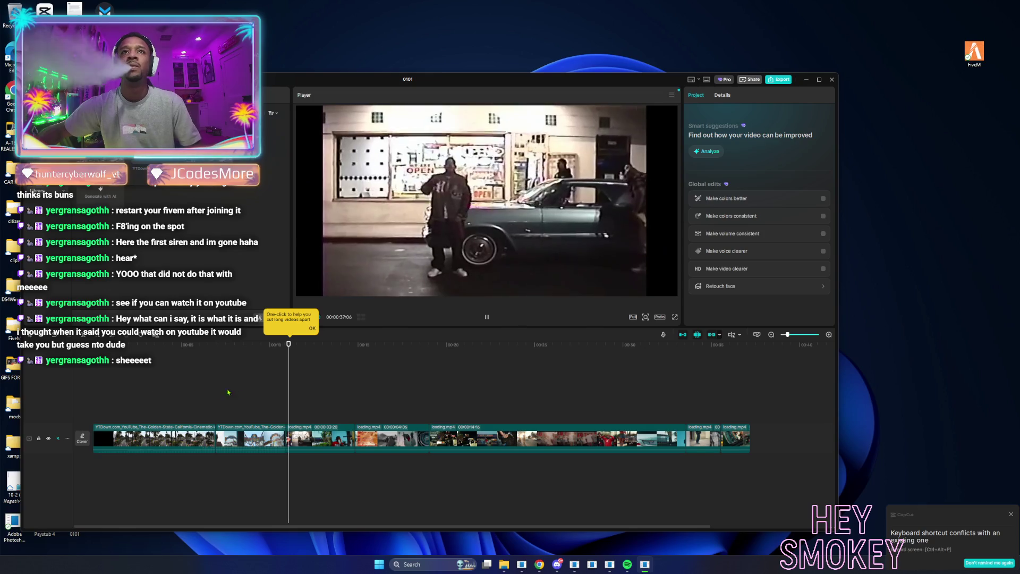
Trim the 3:28 loading.mp4 clip down to 3 seconds.
key(space)
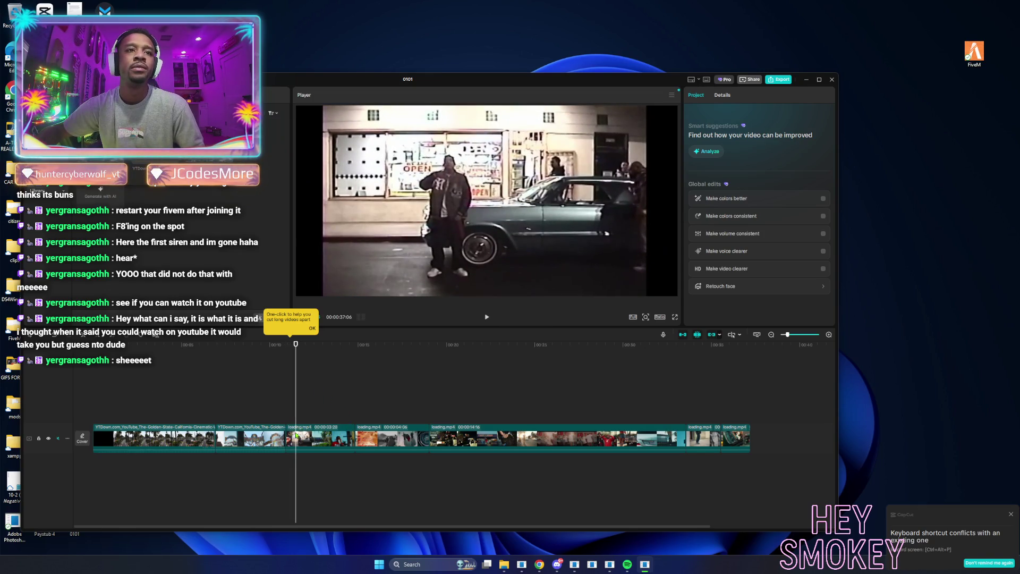
click(296, 435)
drag(287, 436, 304, 439)
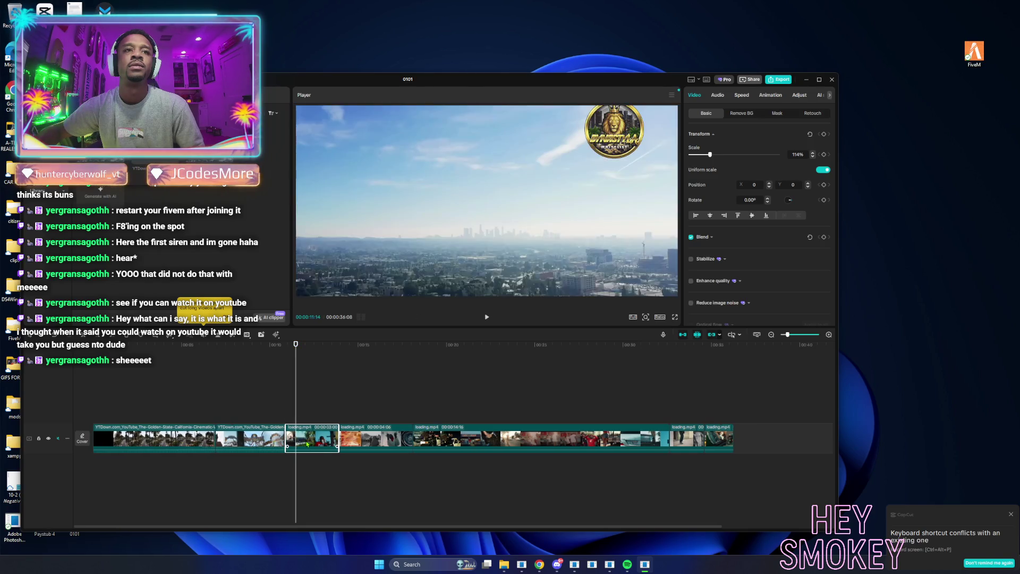
Review the sequence from about 5 seconds through the Pacific Park and Ferris wheel shots.
click(350, 440)
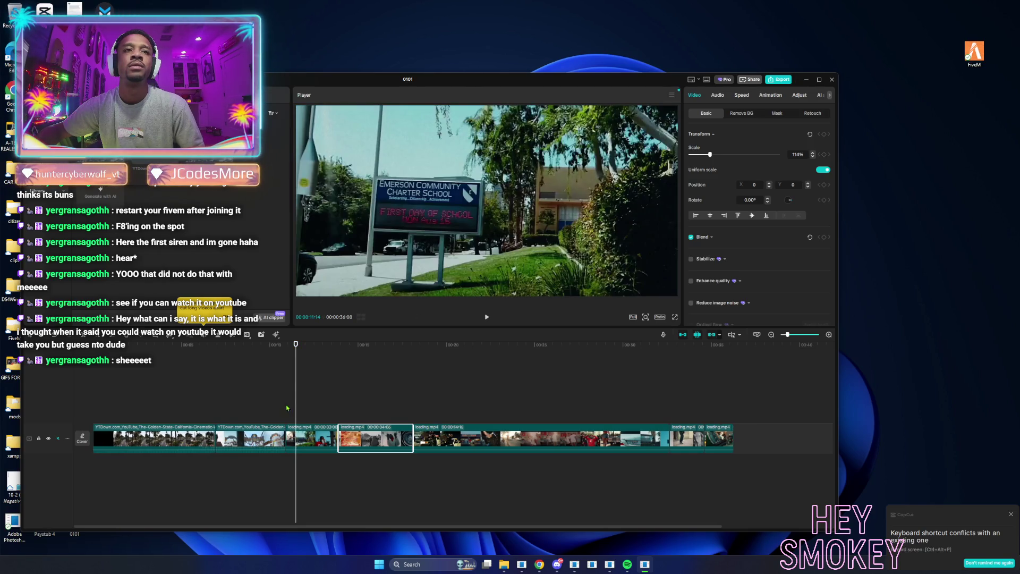
mouse_move(296, 409)
mouse_down()
mouse_move(345, 416)
mouse_move(330, 438)
mouse_move(230, 437)
mouse_up()
click(188, 413)
key(space)
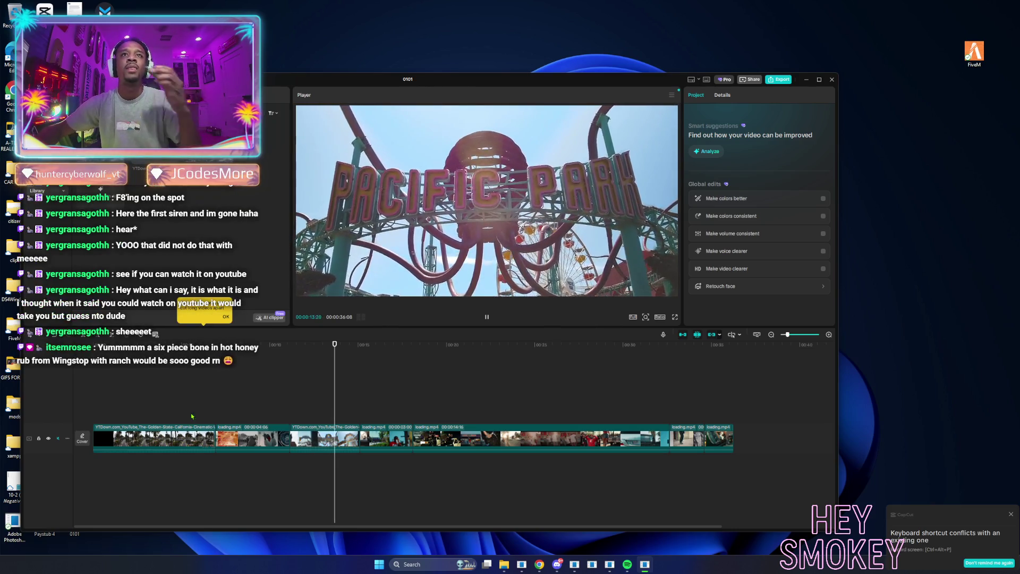
key(space)
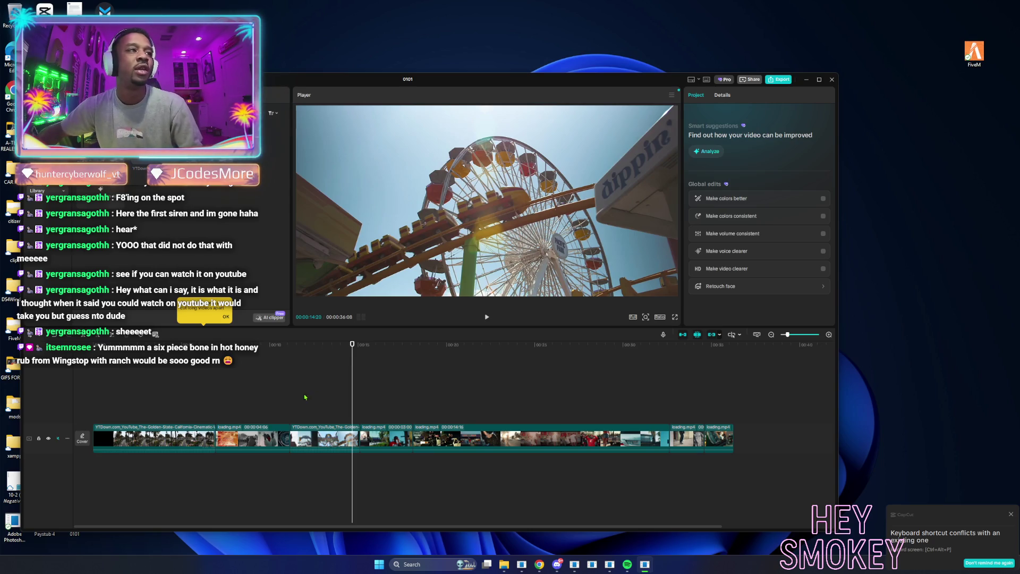
click(324, 410)
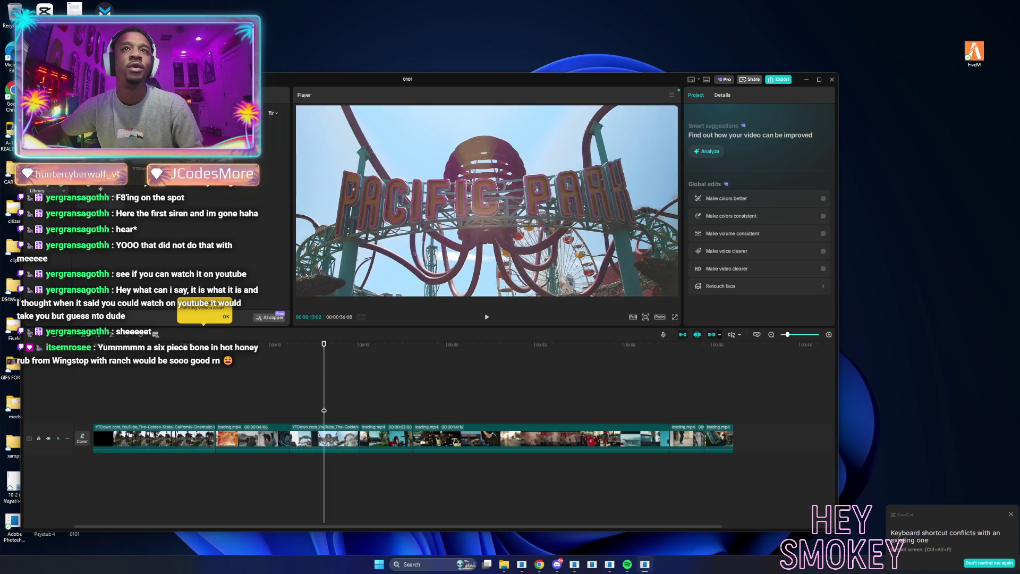
drag(323, 410, 311, 410)
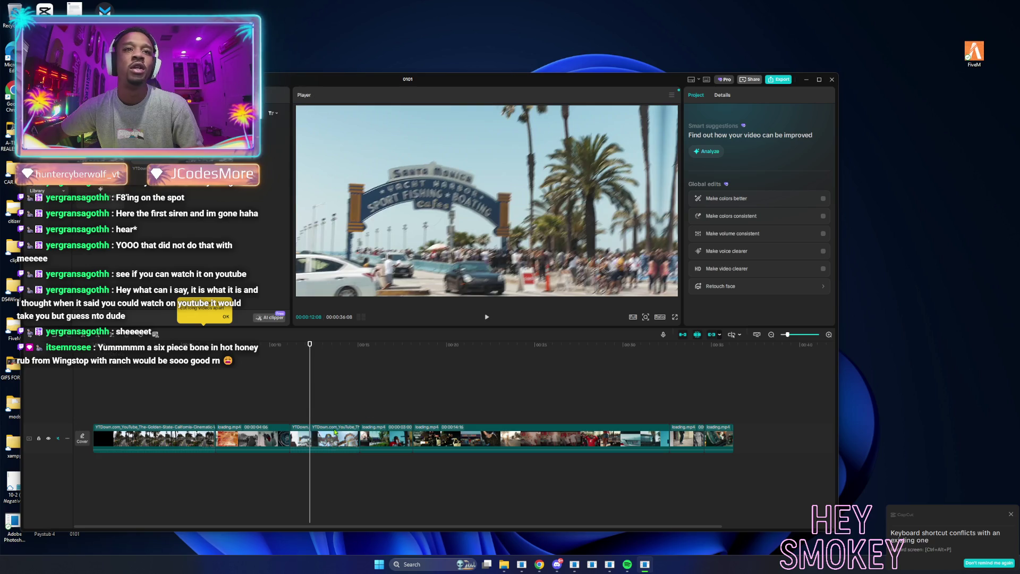
mouse_move(311, 404)
mouse_down()
mouse_move(351, 409)
mouse_move(336, 409)
mouse_up()
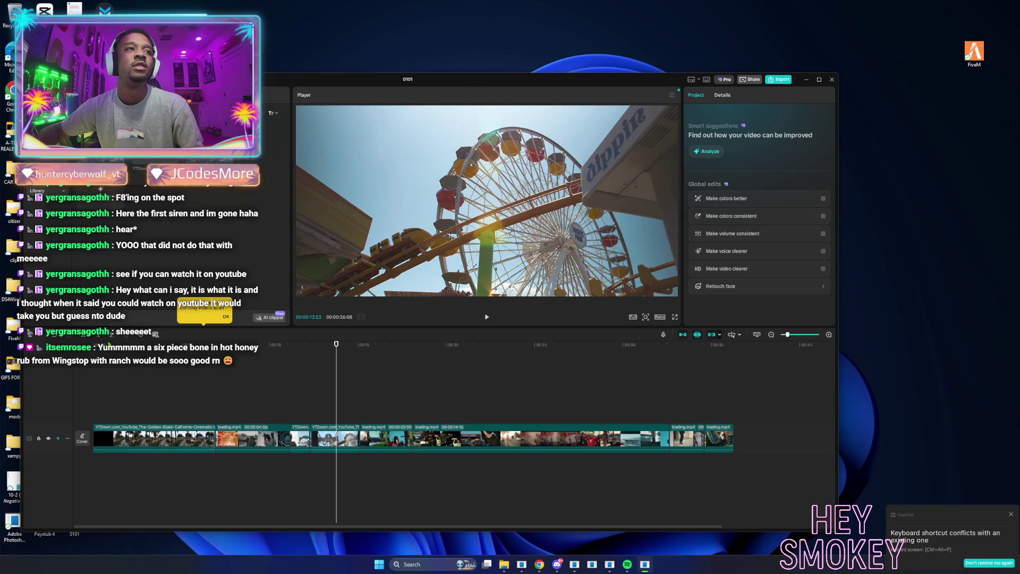
Move the YTDown clip near the sequence's end and replay the 00:00:34:08 edit from the start.
drag(321, 442, 654, 440)
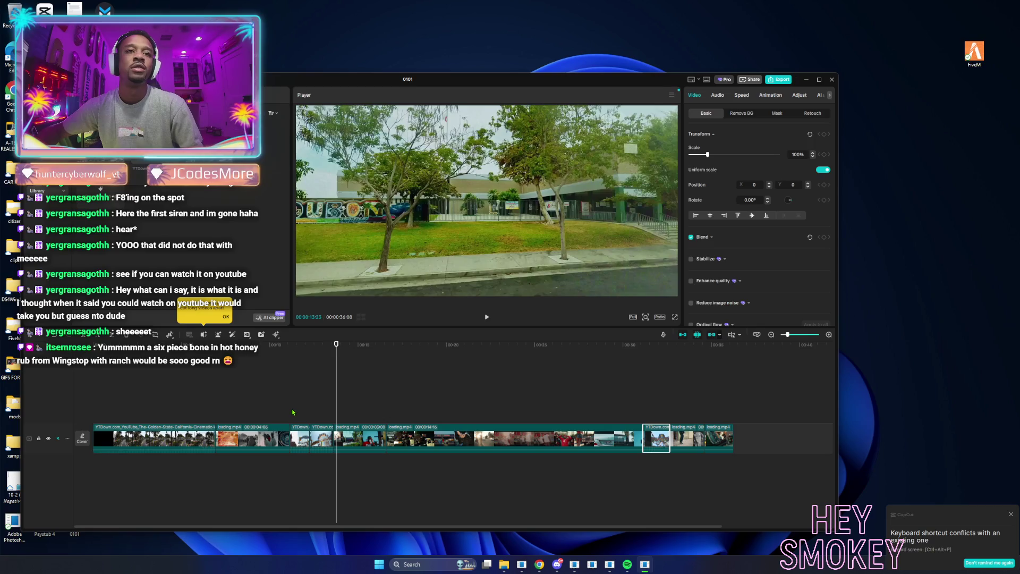
click(278, 409)
drag(101, 394, 91, 390)
key(space)
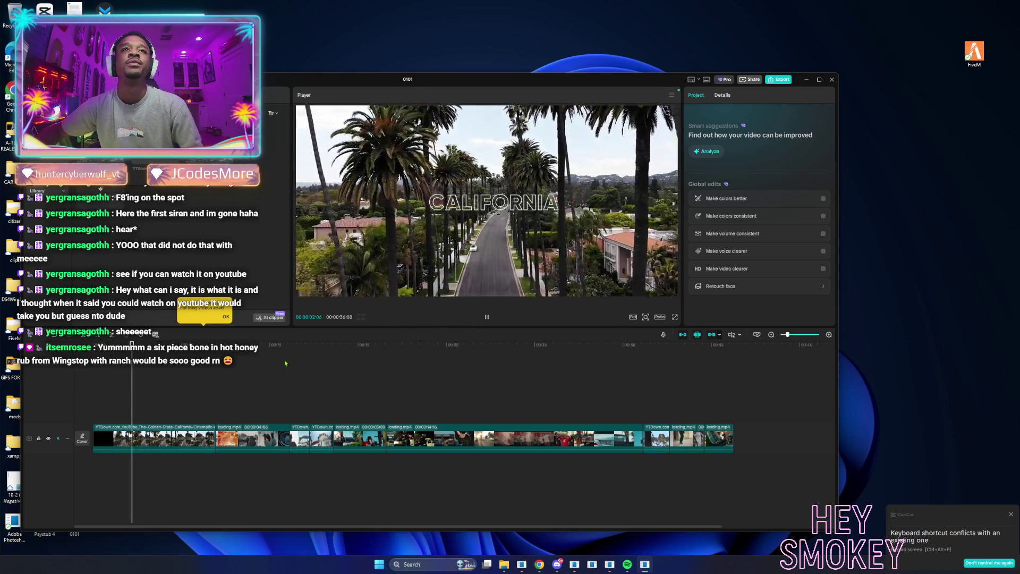
Enlarge the window and preview player, trim a few frames off a mid-sequence clip, and play it back.
drag(437, 73, 437, 9)
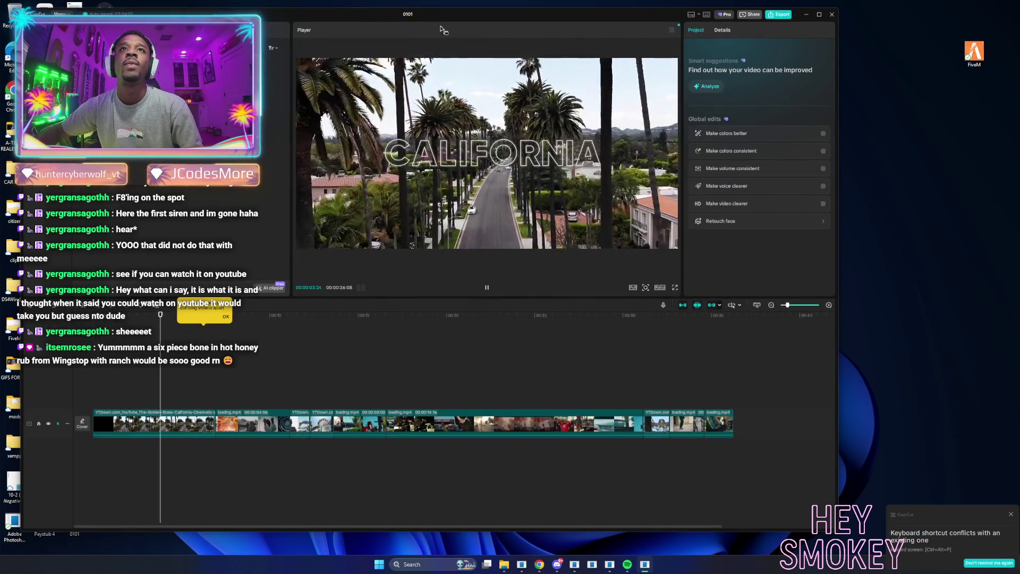
drag(437, 296, 436, 378)
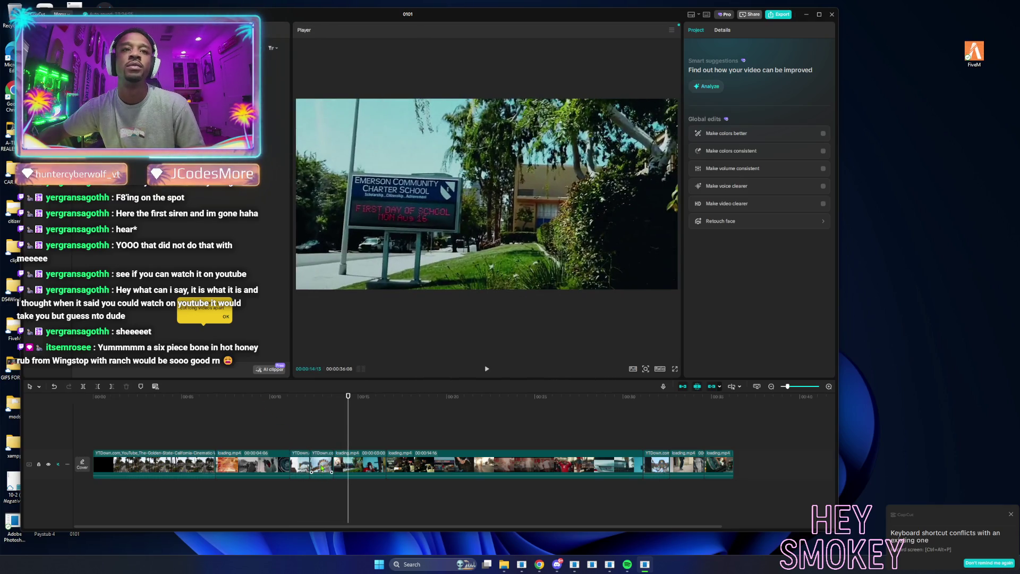
click(321, 468)
drag(333, 463, 331, 463)
click(319, 429)
key(space)
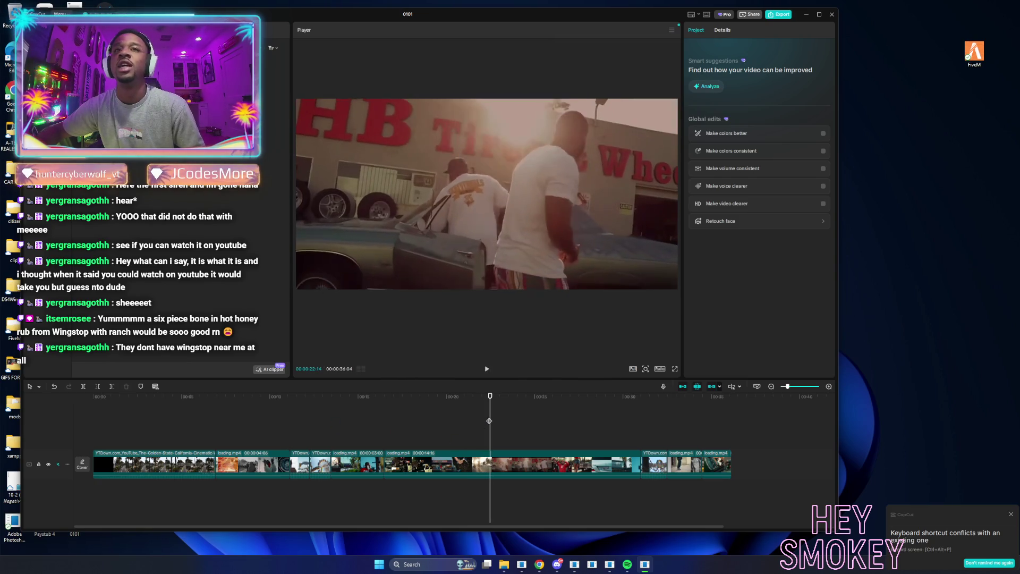
key(space)
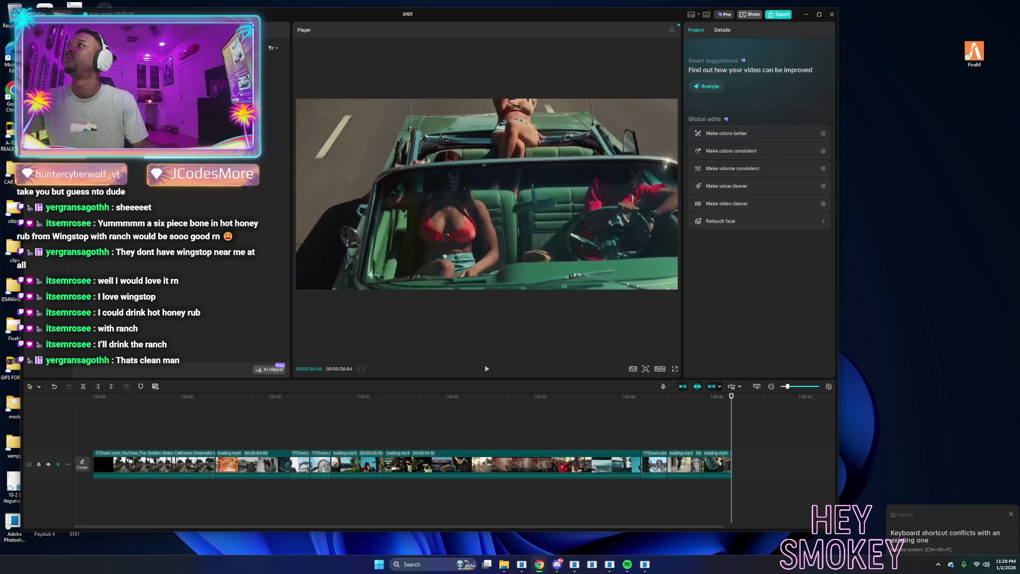
Search YouTube for 'LA STRIP CLUB'.
key(alt+Tab)
click(292, 49)
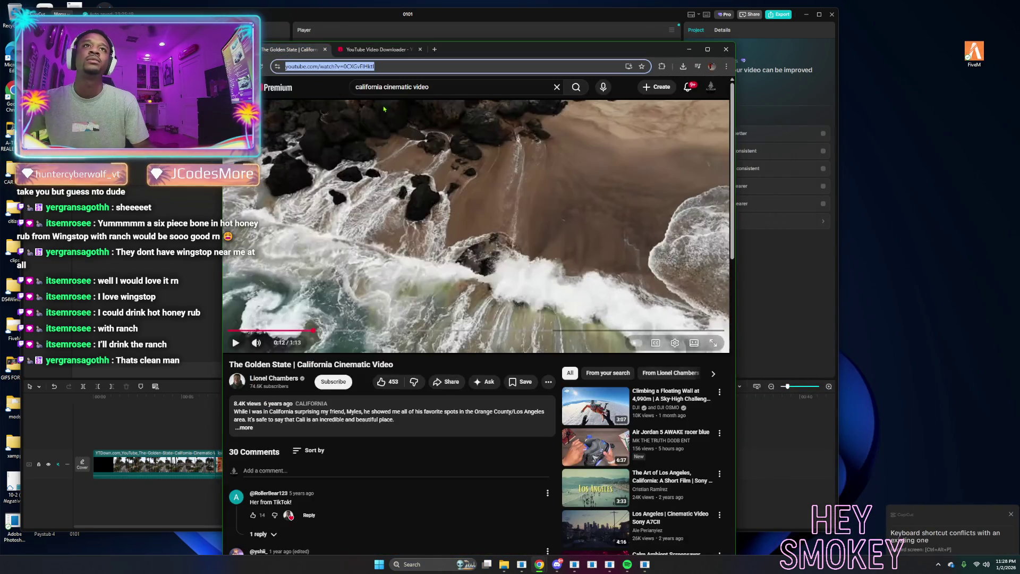
drag(431, 87, 363, 87)
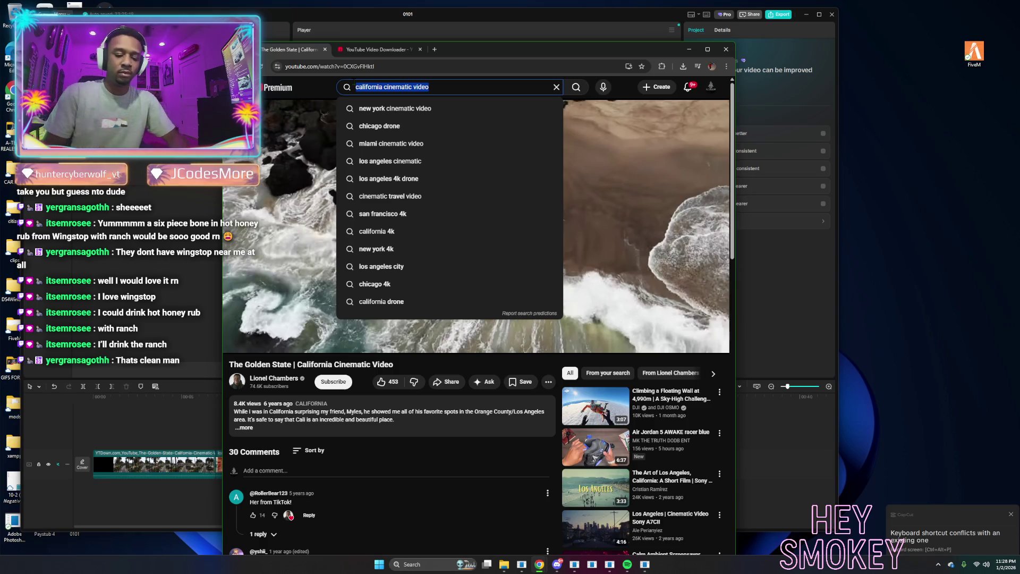
text(LA STRIU)
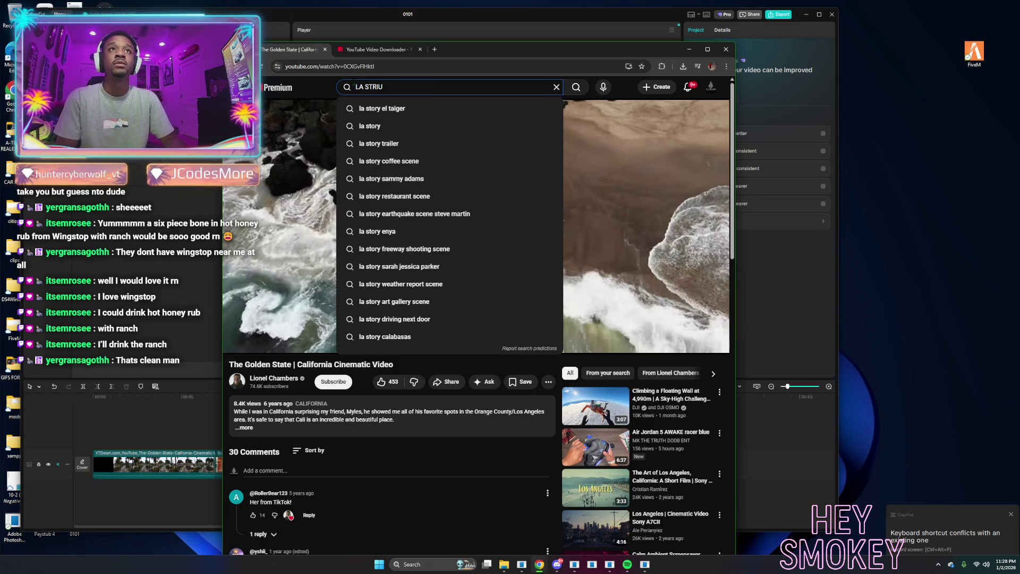
key(BackSpace)
text(P CLUB)
key(Return)
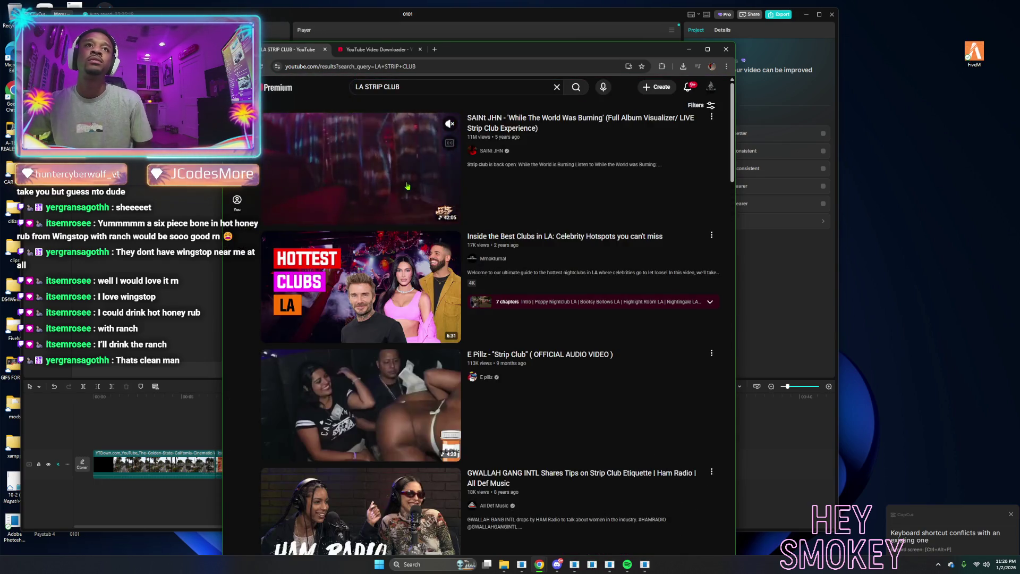
Browse the results, open the Erica Banks 'STRIP CLUB' music video, pause it and select its URL.
click(383, 207)
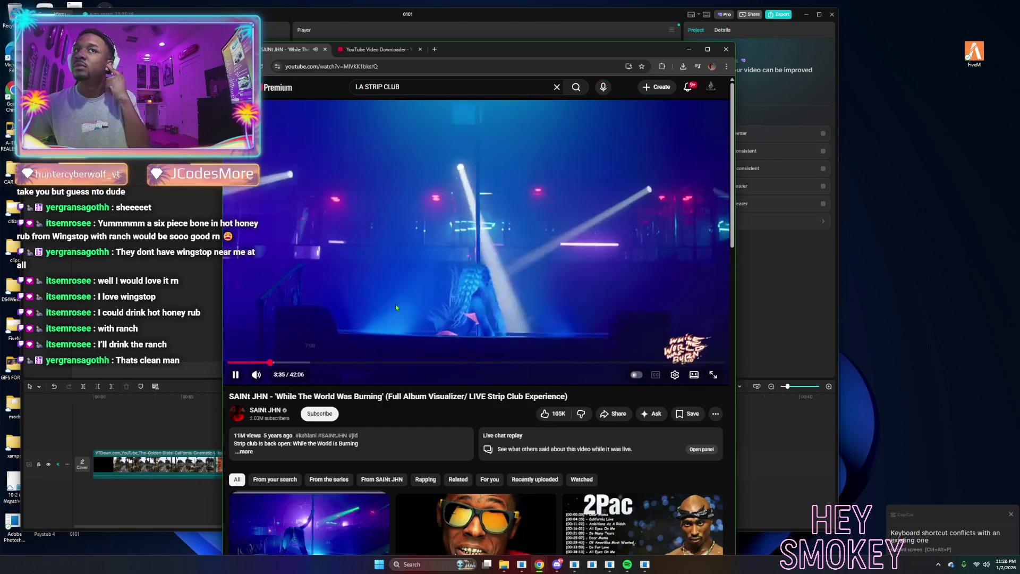
key(alt+Left)
click(368, 314)
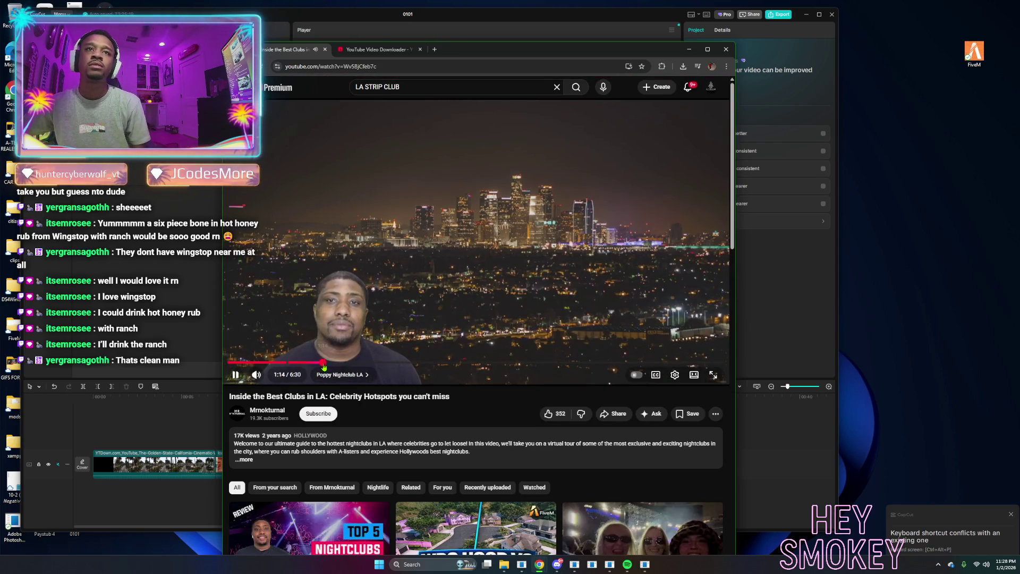
key(alt+Left)
scroll(365, 390, down, 7)
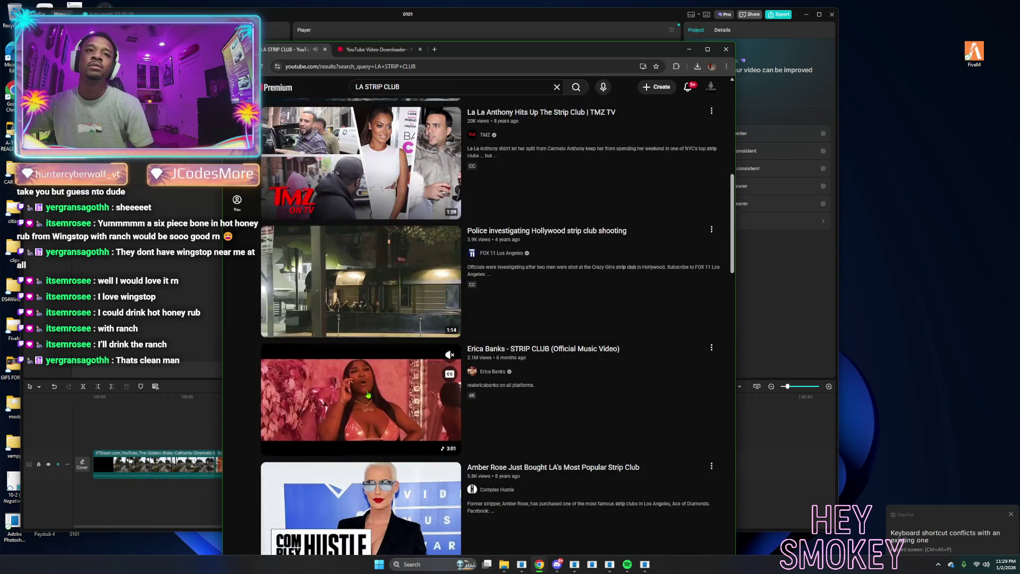
click(368, 394)
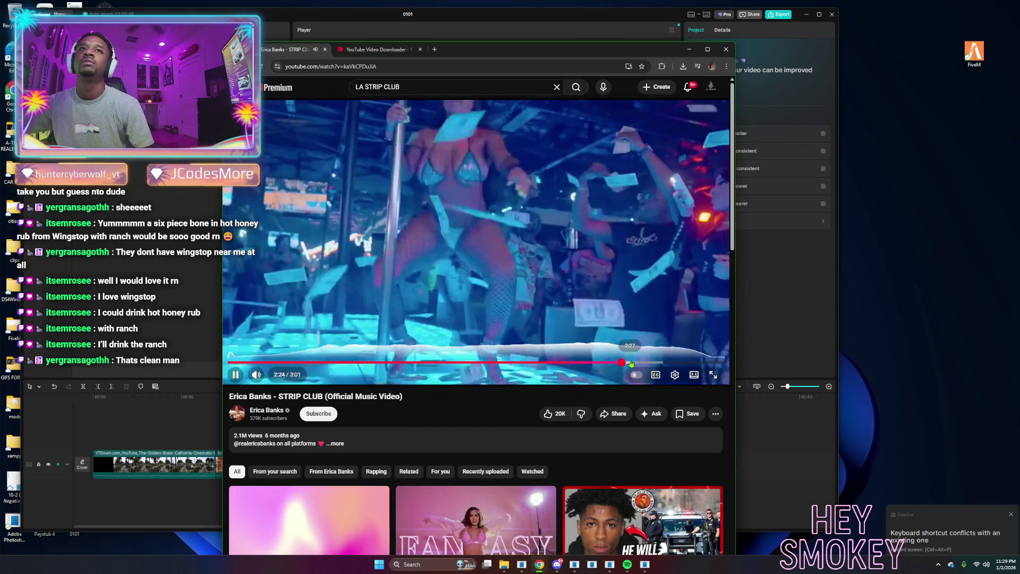
click(478, 223)
click(327, 67)
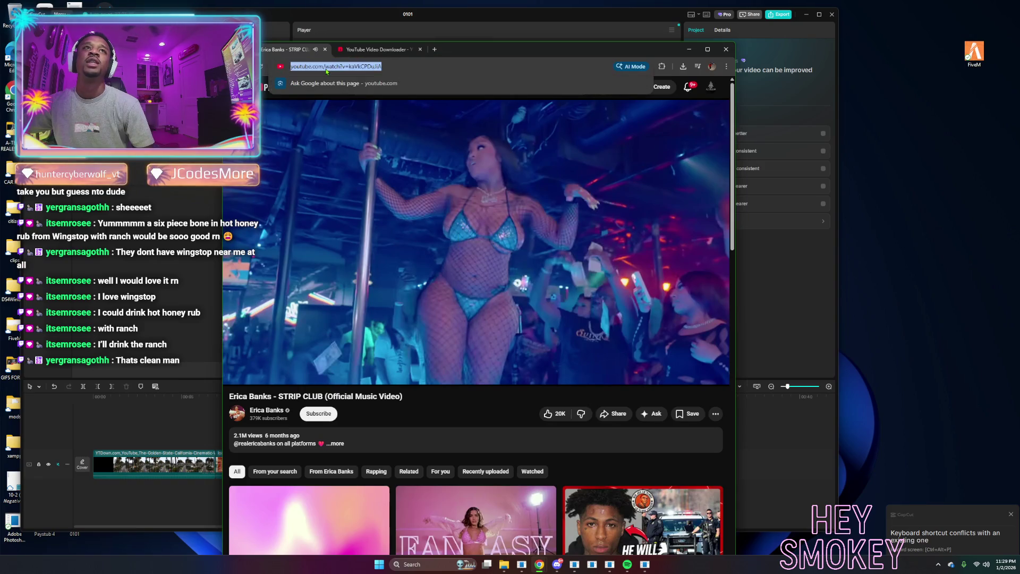
Paste the STRIP CLUB video link into YTDown and download it as a 1080p MP4 (64.08 MB).
right_click(327, 66)
click(346, 143)
click(377, 49)
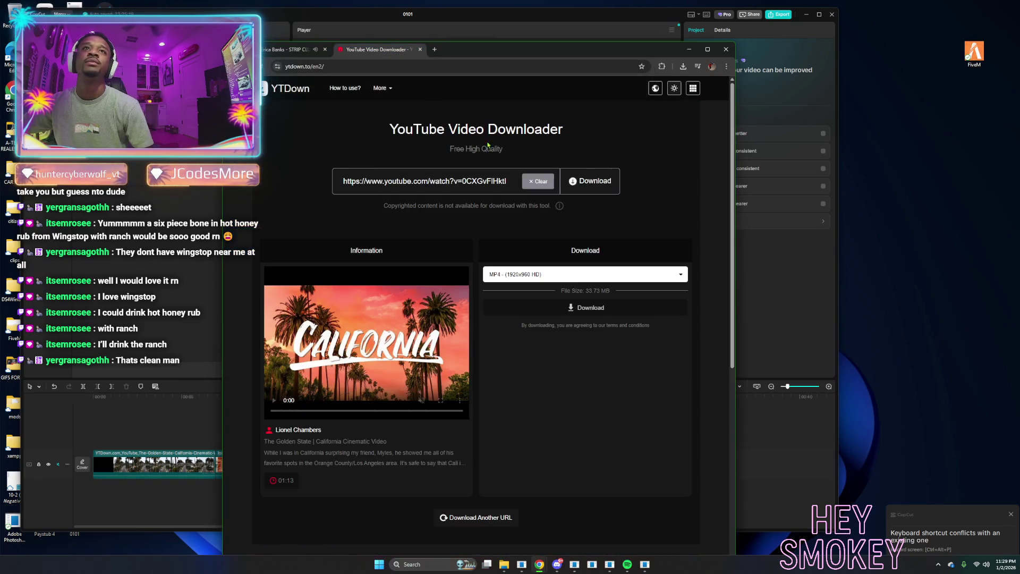
click(537, 182)
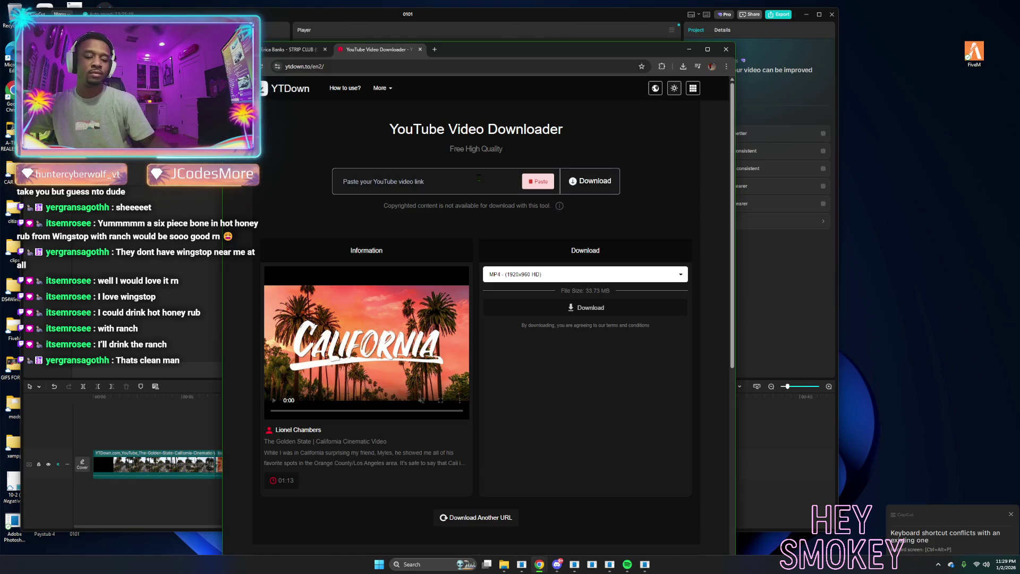
text(https://www.youtube.com/watch?v=kaVkCPDuJiA)
click(583, 183)
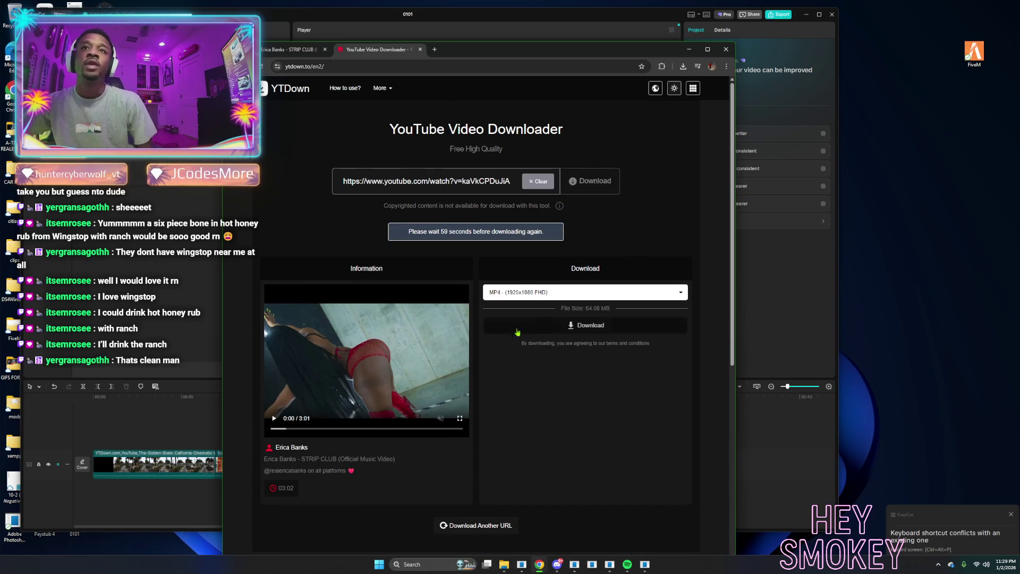
click(553, 326)
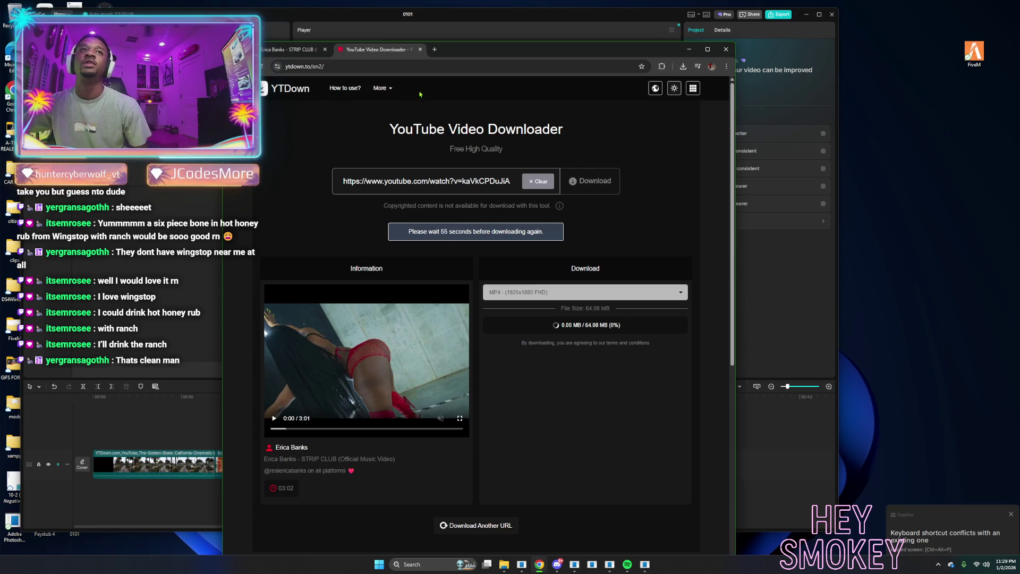
key(alt+Tab)
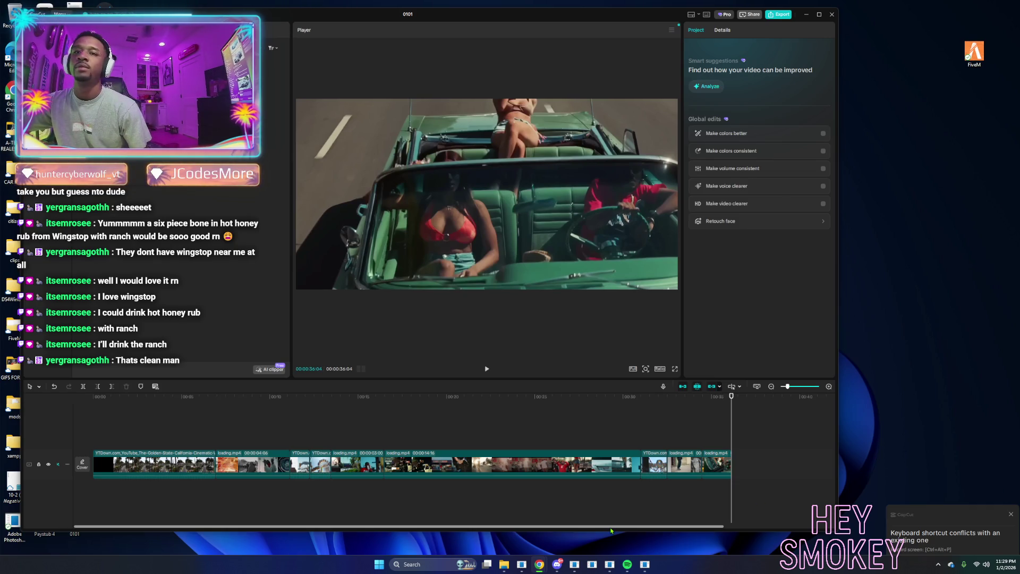
Drag the downloaded STRIP CLUB video from the media panel onto the timeline and scrub through it.
drag(665, 526, 774, 526)
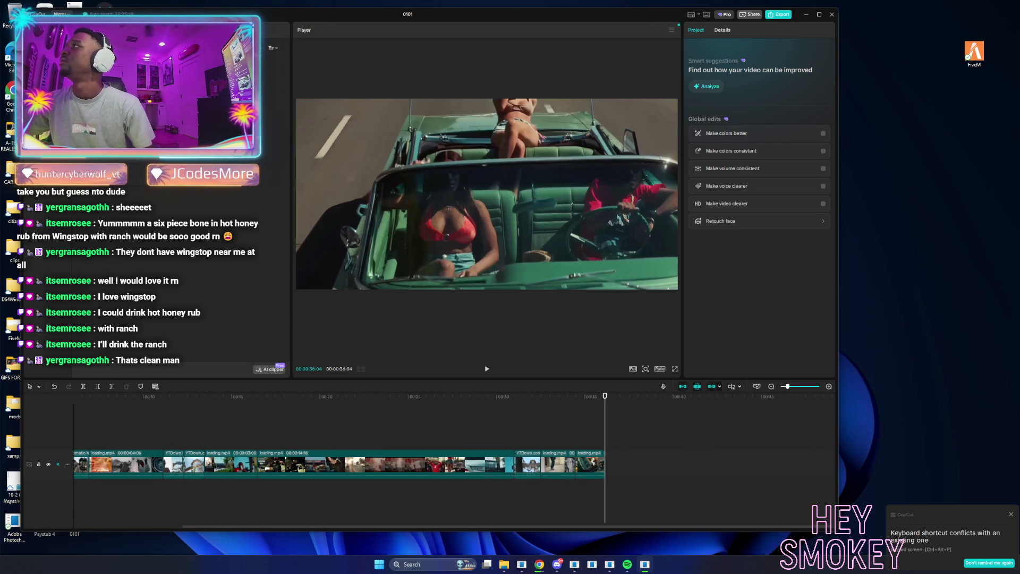
mouse_move(213, 133)
mouse_down()
mouse_move(547, 425)
mouse_move(606, 427)
mouse_move(65, 431)
mouse_move(803, 414)
mouse_move(884, 423)
mouse_move(645, 443)
mouse_move(360, 425)
mouse_move(484, 419)
mouse_up()
click(484, 420)
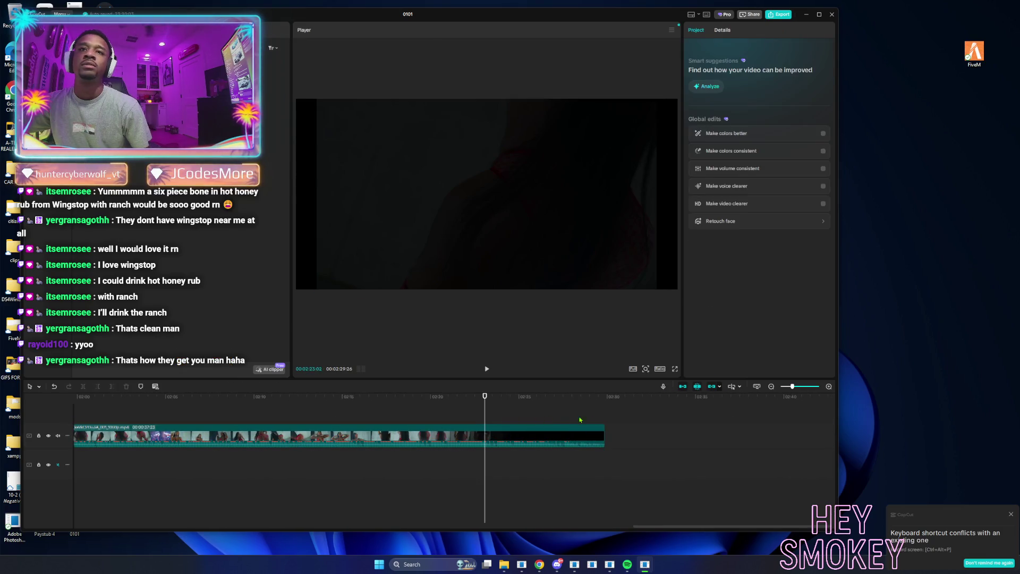
click(606, 421)
drag(590, 418, 409, 418)
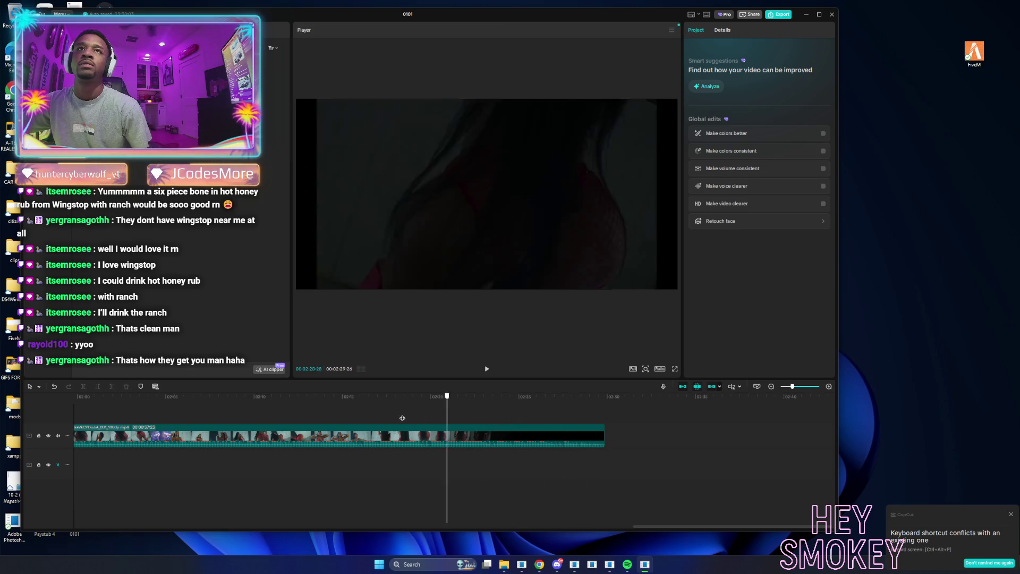
mouse_move(100, 419)
mouse_down()
mouse_move(713, 417)
mouse_move(229, 429)
mouse_move(358, 408)
mouse_move(670, 412)
mouse_move(549, 415)
mouse_move(598, 416)
mouse_up()
click(673, 434)
click(272, 407)
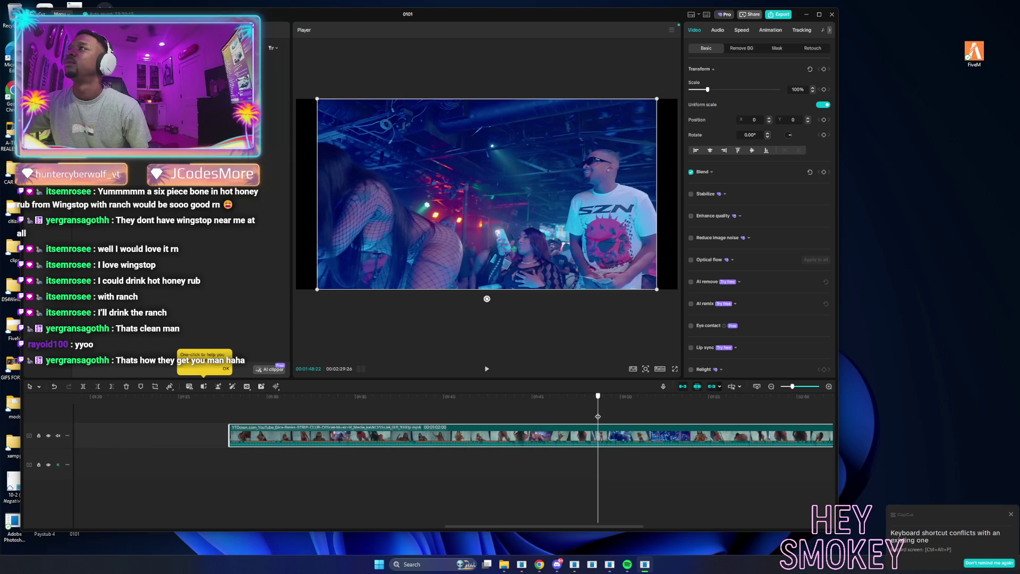
Place the playhead at the club-floor scene near 01:48 in the STRIP CLUB clip.
drag(598, 416, 593, 416)
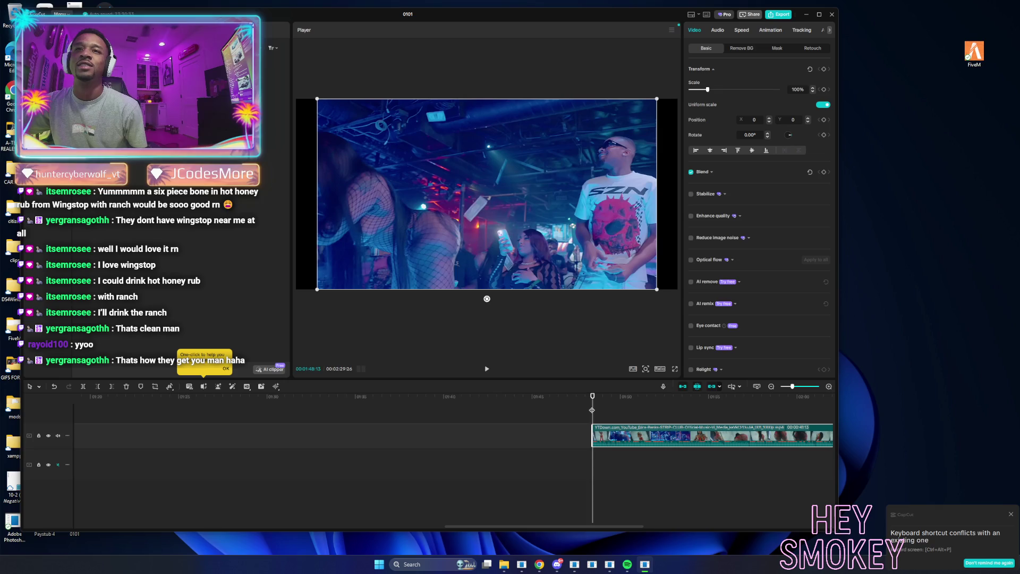
drag(593, 411, 615, 416)
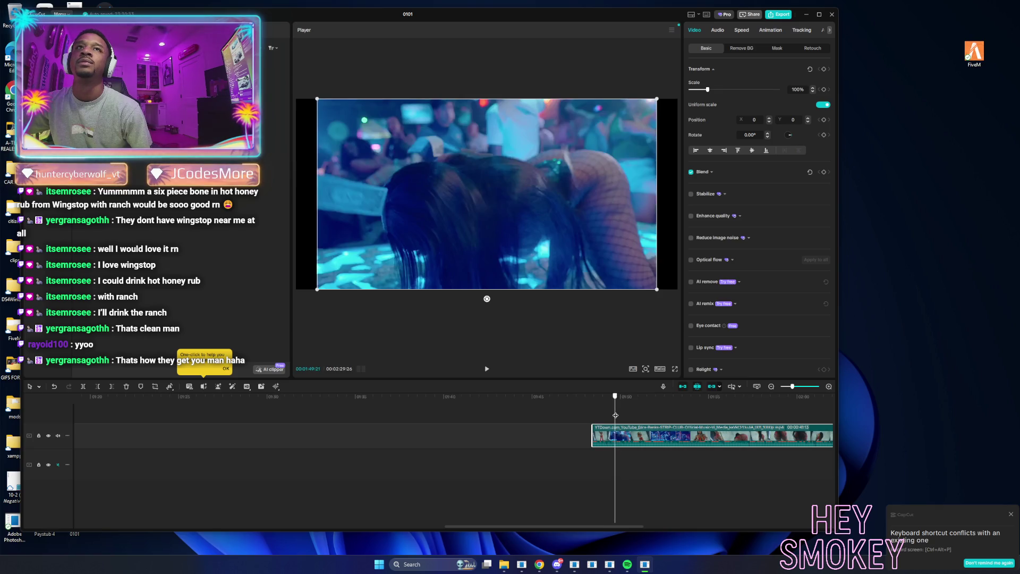
Split the music video at the excerpt's start and end, trimming away the footage before it.
click(84, 387)
drag(618, 417, 645, 415)
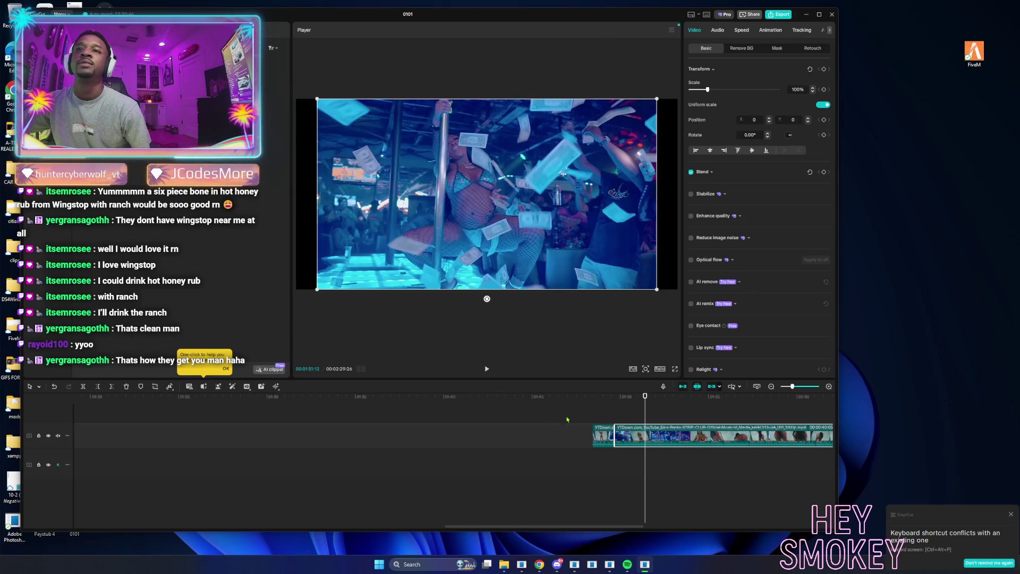
click(98, 387)
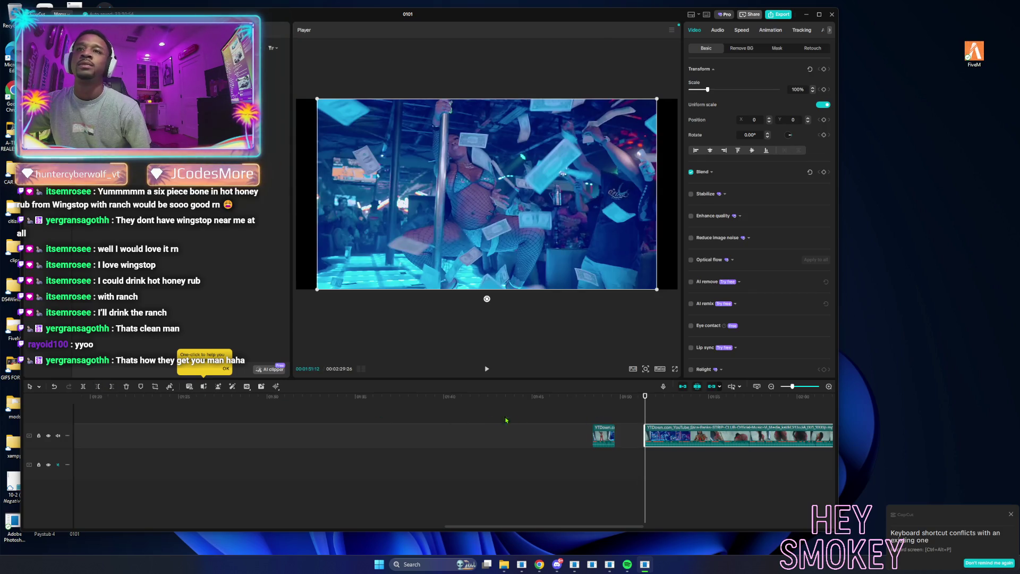
mouse_move(648, 418)
mouse_down()
mouse_move(670, 421)
mouse_move(657, 420)
mouse_up()
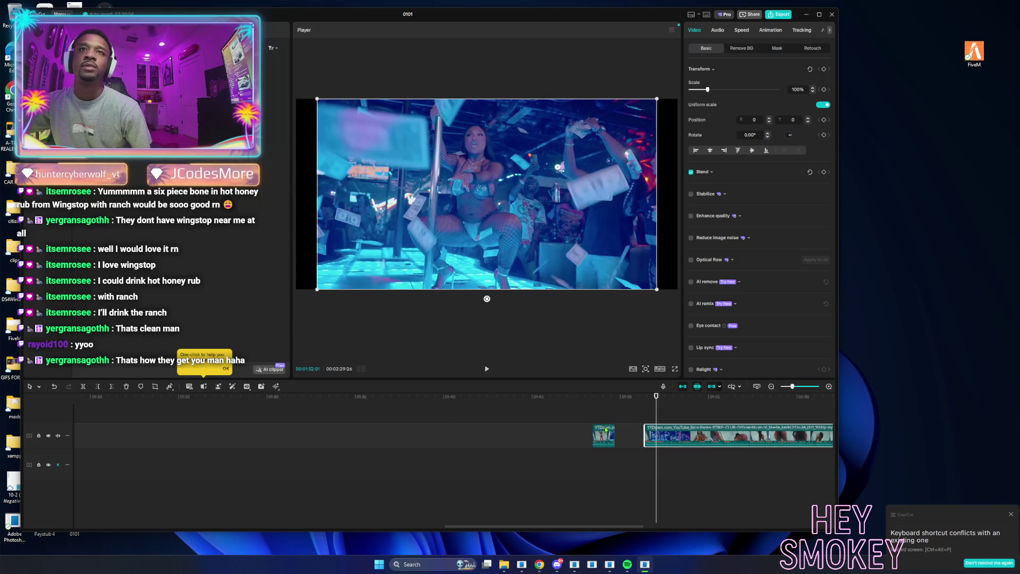
drag(659, 414, 661, 416)
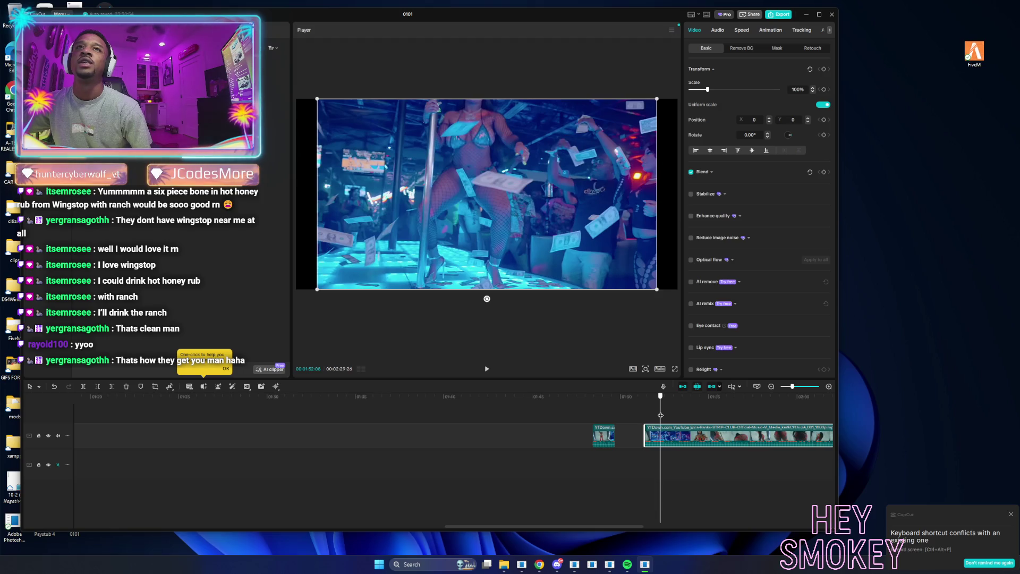
click(84, 386)
Cut the short excerpt and delete the leftover long music-video footage.
click(597, 435)
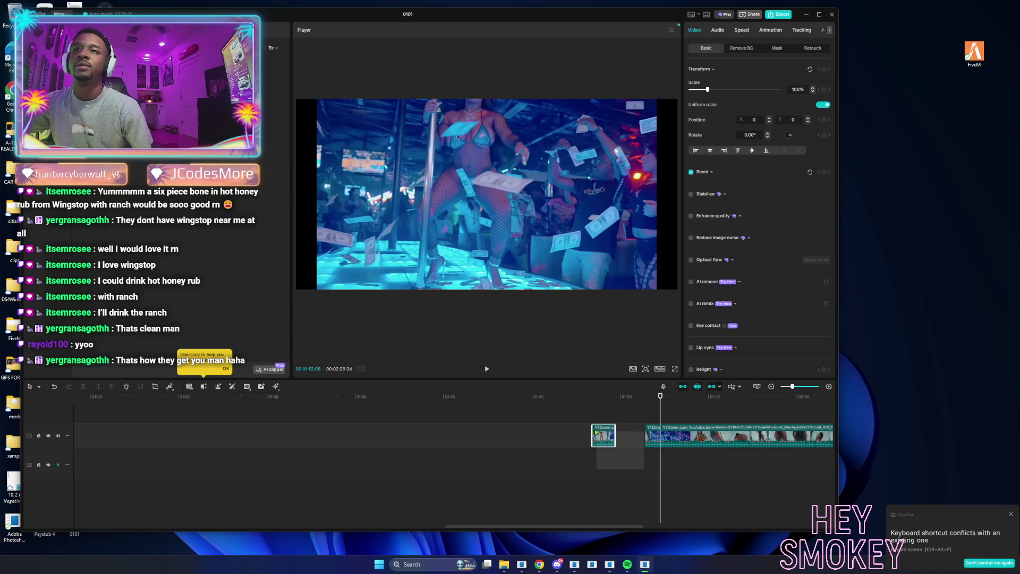
mouse_move(593, 425)
mouse_down()
mouse_move(86, 448)
mouse_move(106, 470)
mouse_up()
key(Delete)
click(702, 437)
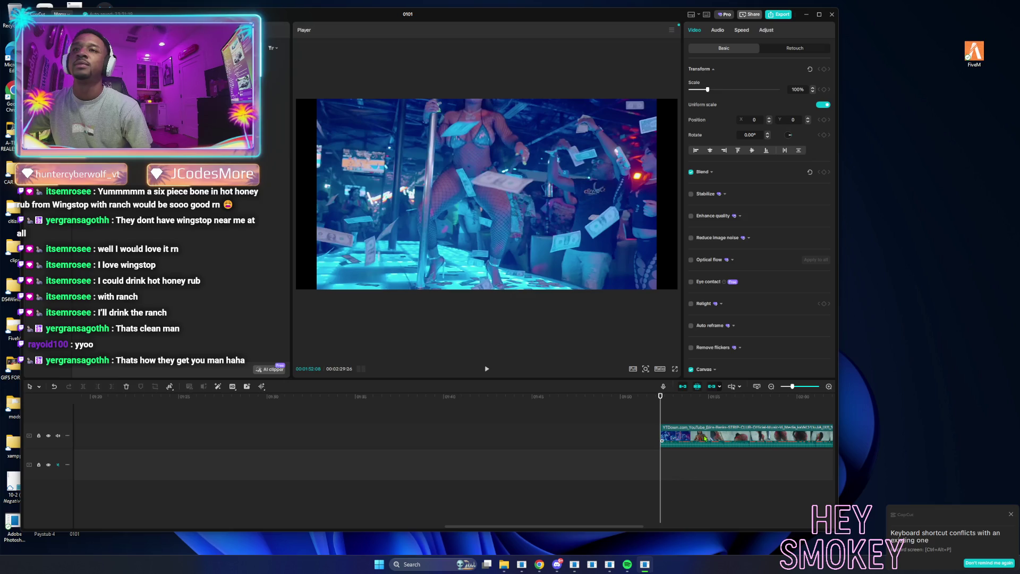
key(Delete)
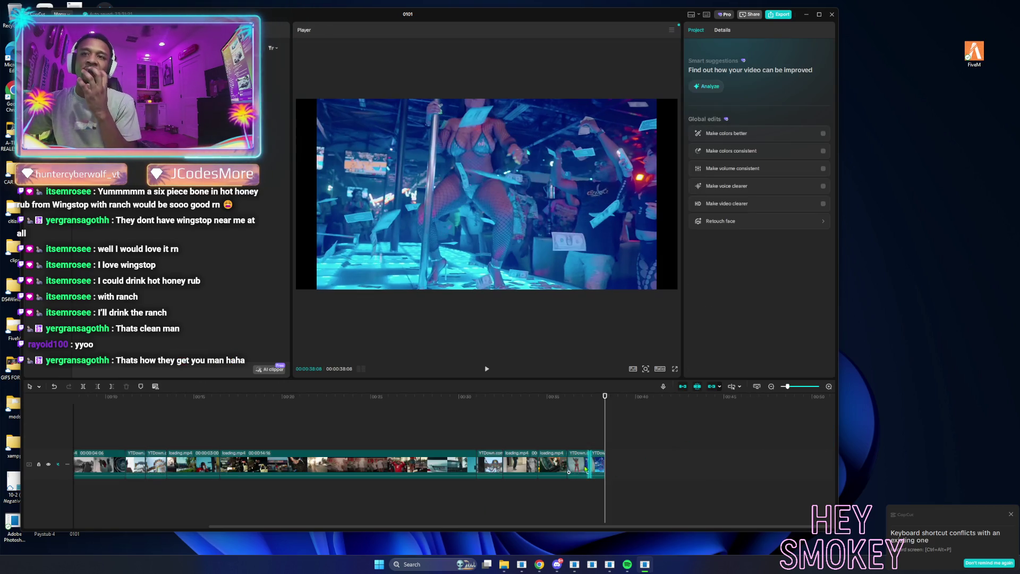
Move the excerpt into the main track between the California clips.
mouse_move(581, 464)
mouse_down()
mouse_move(167, 463)
mouse_move(224, 459)
mouse_up()
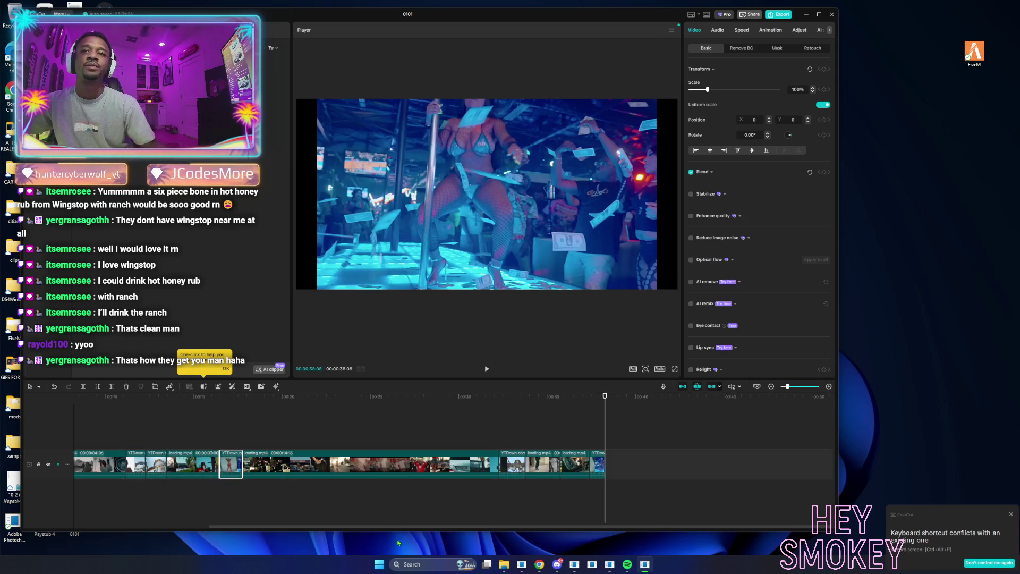
drag(586, 463, 592, 464)
drag(267, 525, 132, 521)
click(110, 438)
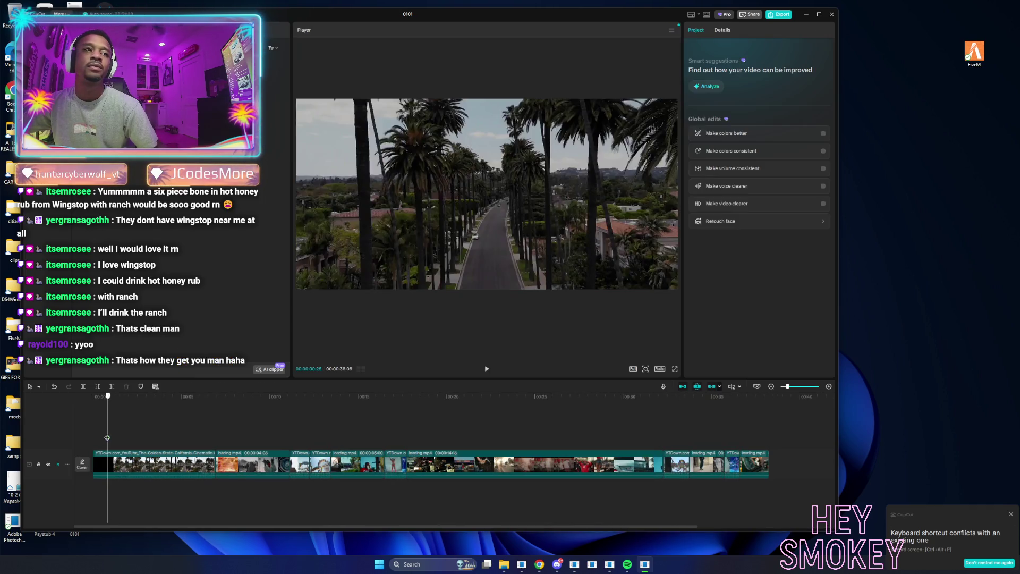
key(space)
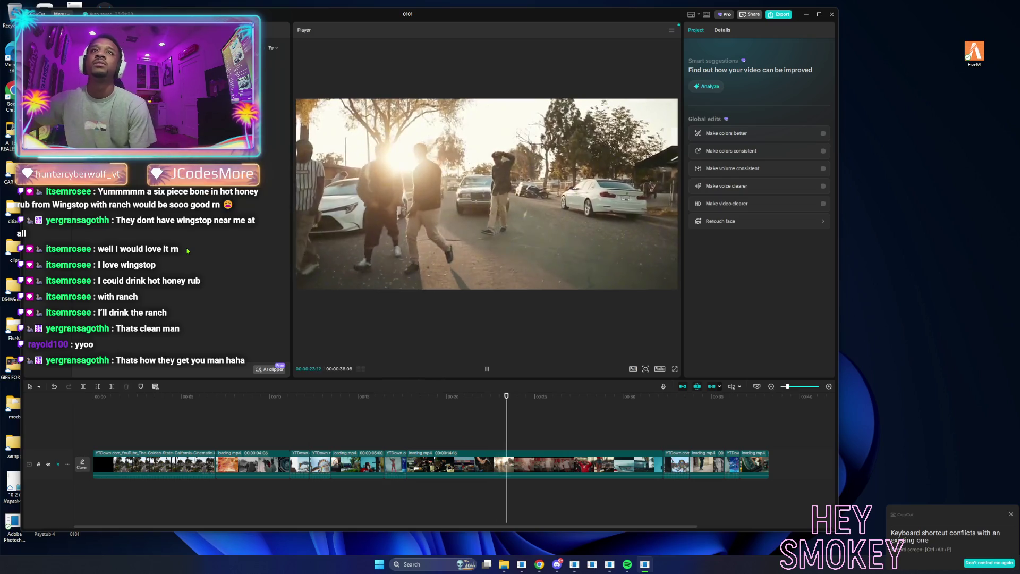
click(393, 468)
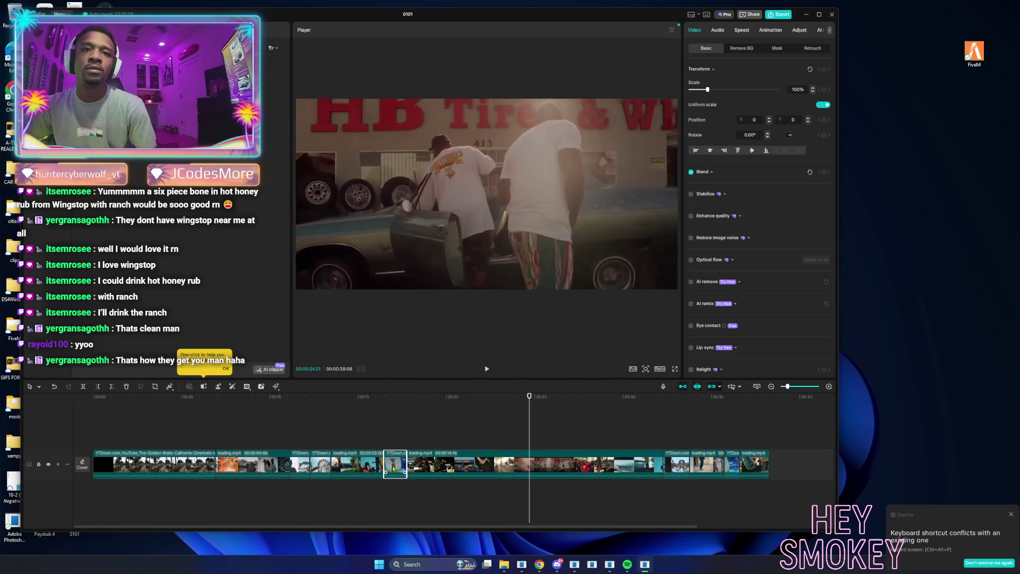
Set the excerpt's speed to 0.90x and play the timeline to preview it.
click(741, 30)
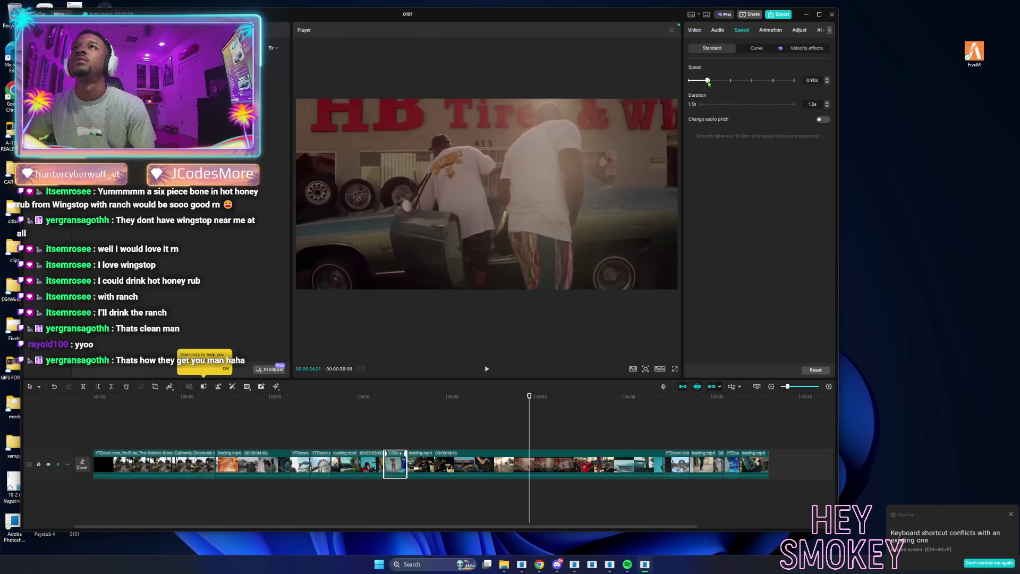
click(369, 419)
key(space)
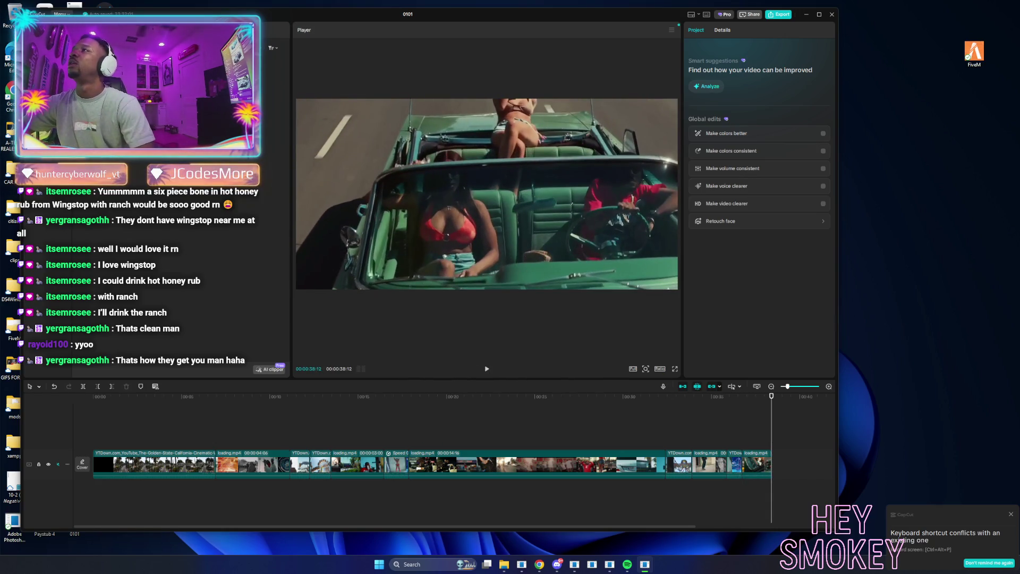
key(alt+Tab)
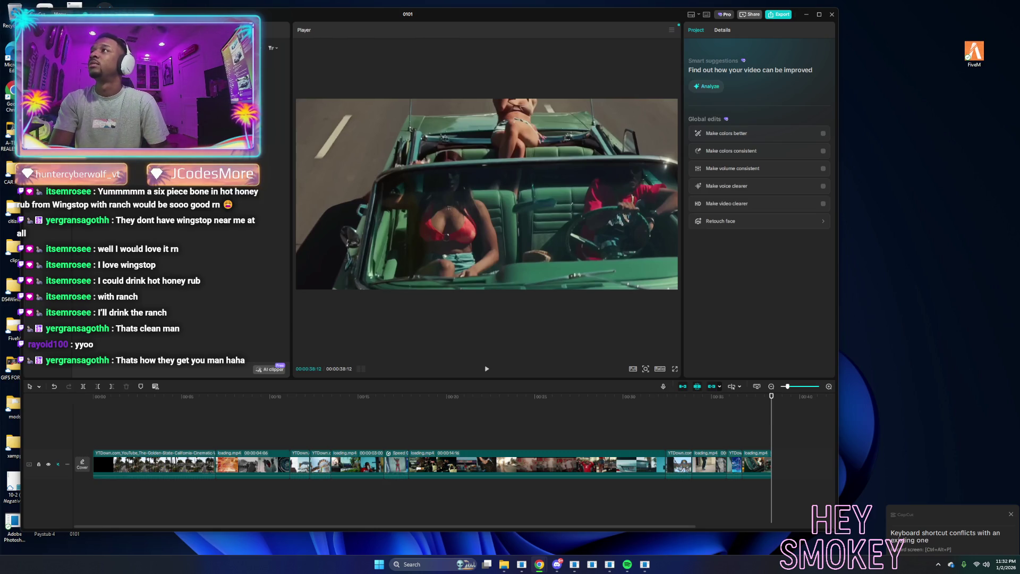
click(295, 428)
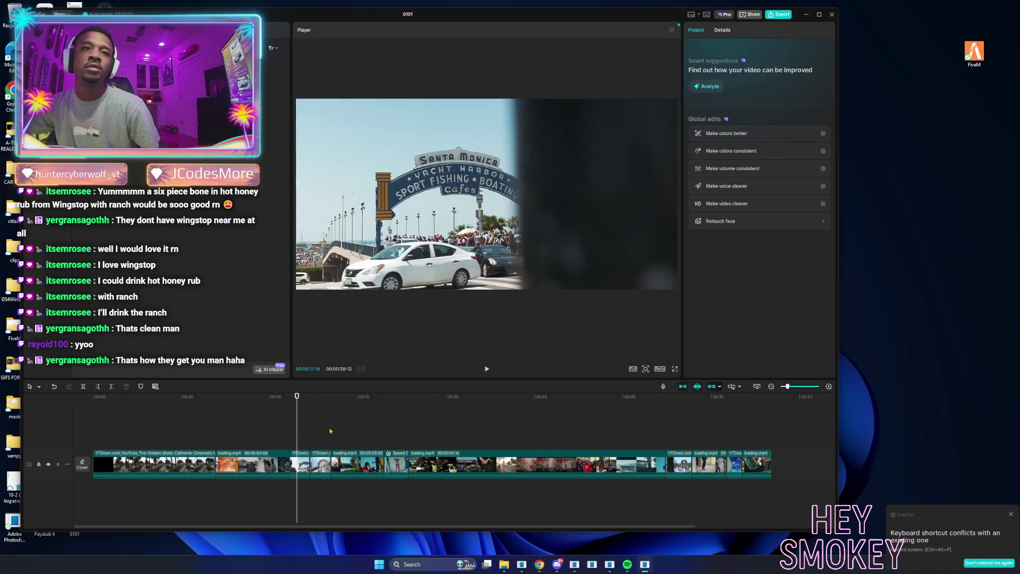
click(353, 428)
key(space)
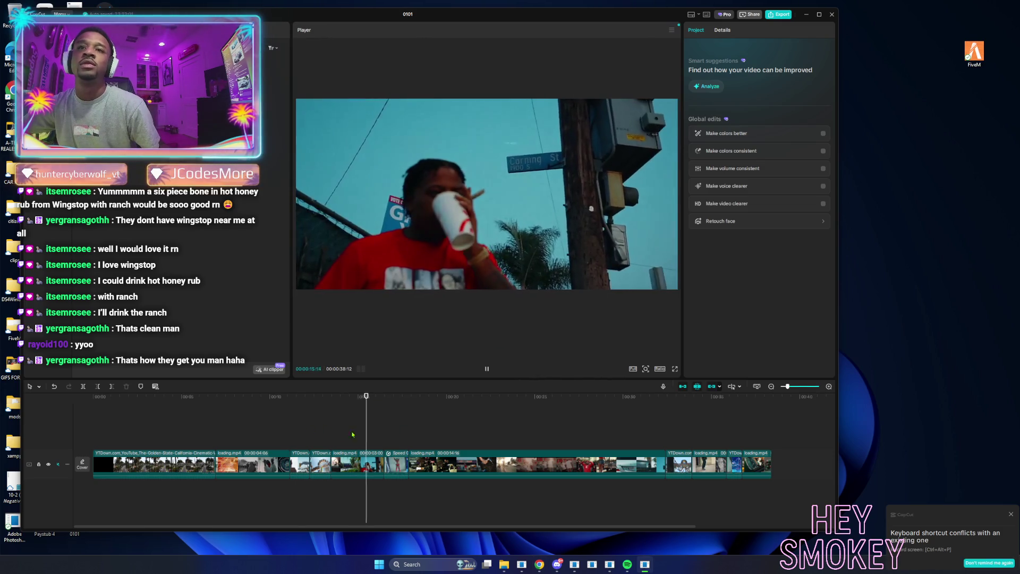
click(183, 431)
click(245, 434)
key(space)
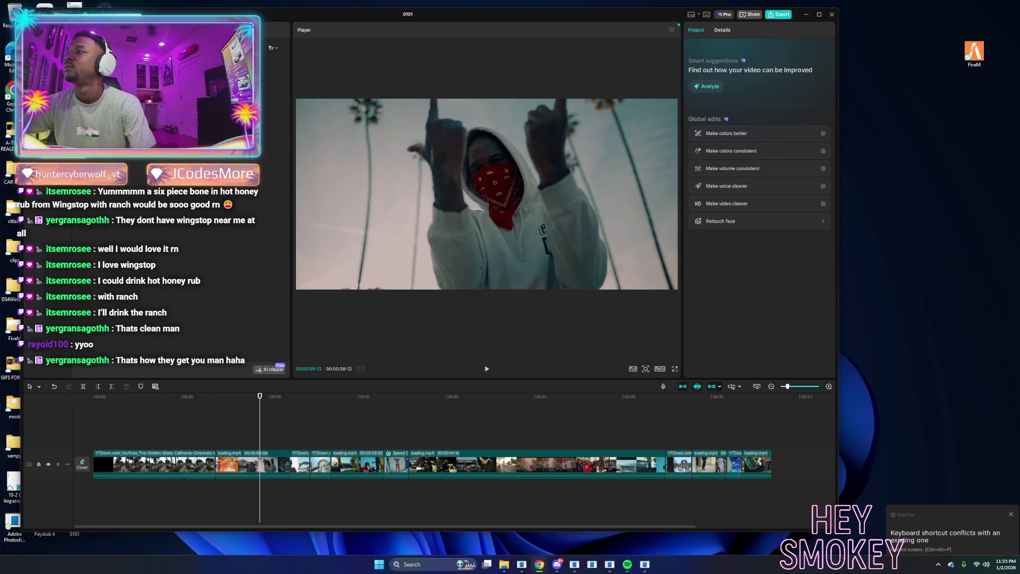
key(alt+Tab)
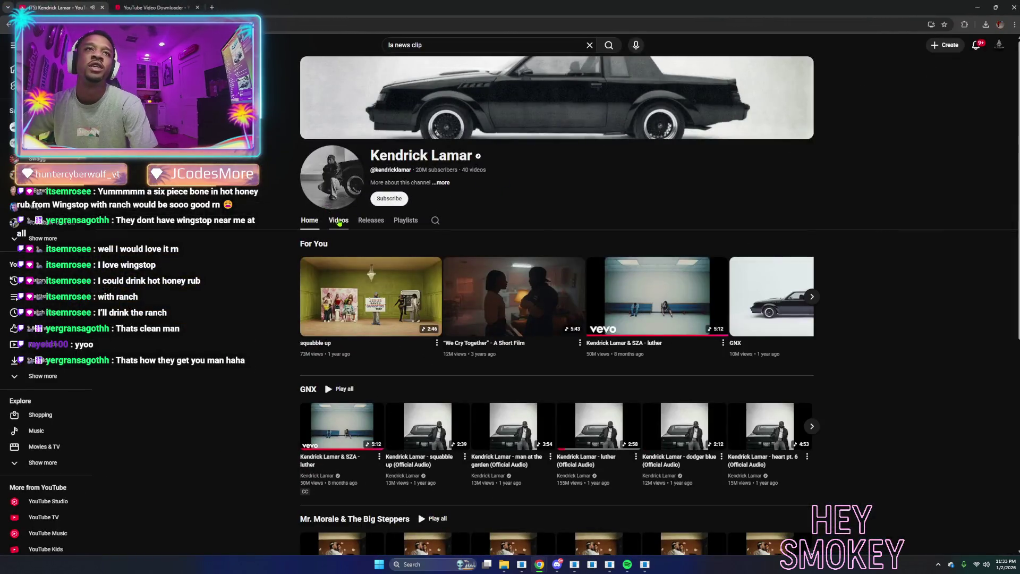
Open 'Not Like Us' from the channel's Videos list and turn off captions.
click(339, 220)
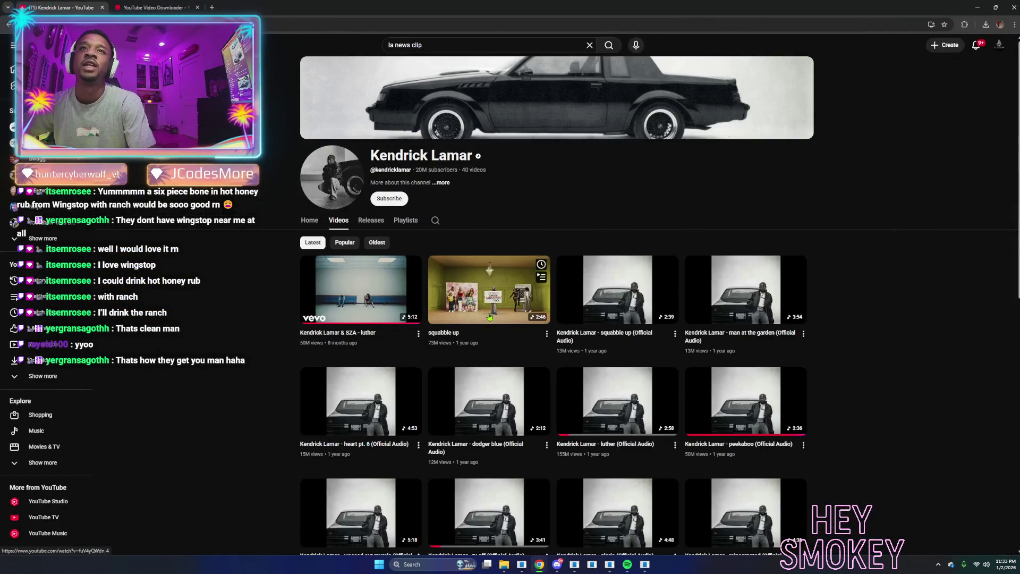
scroll(471, 213, down, 2)
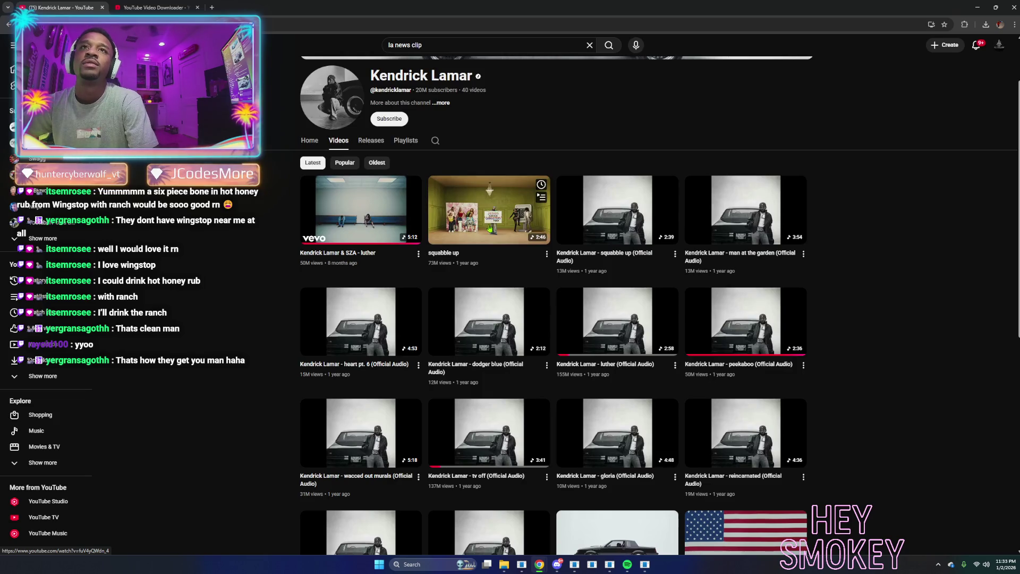
scroll(490, 228, down, 5)
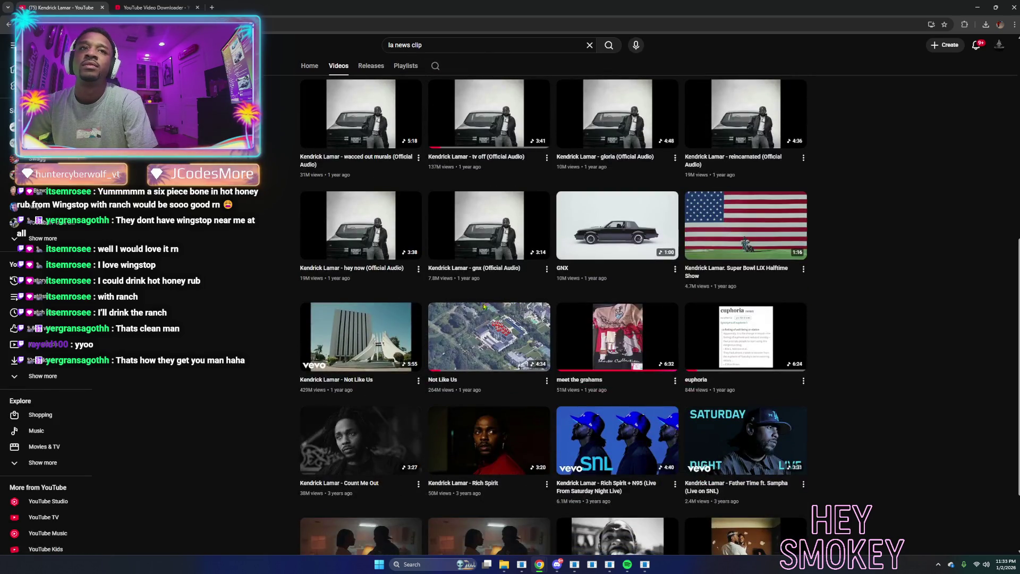
click(381, 342)
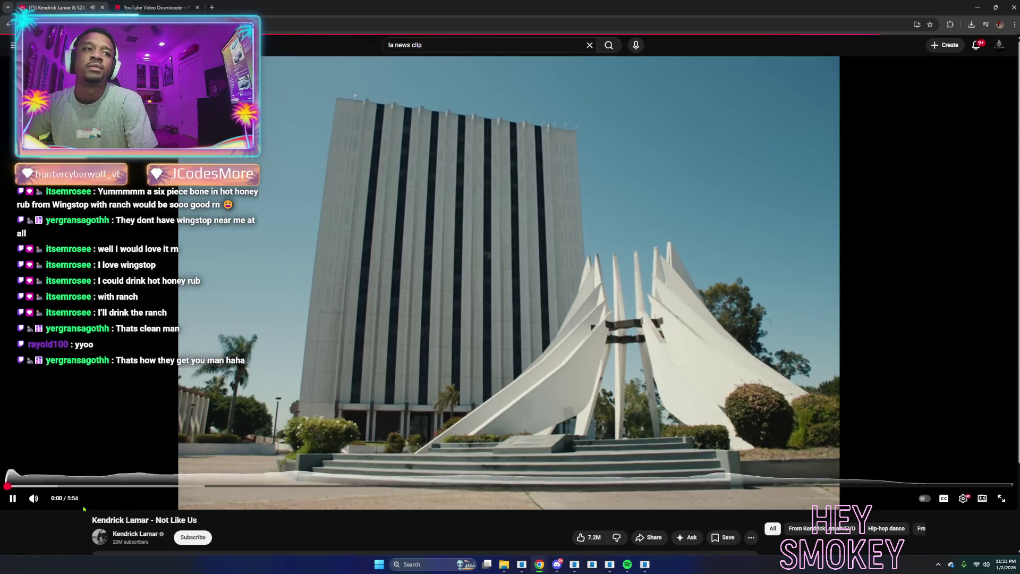
key(Right)
key(Right)
key(Right)
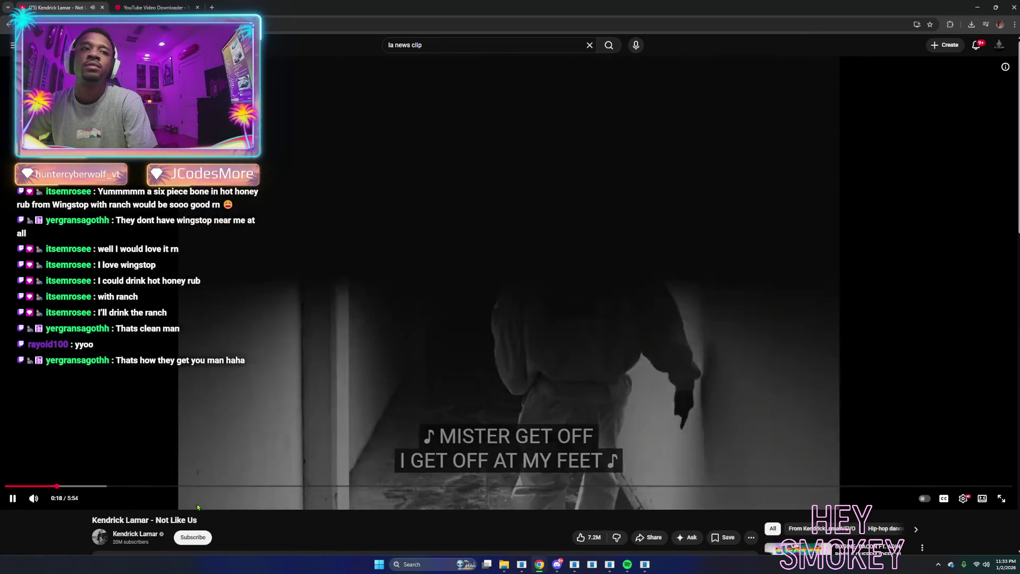
key(space)
click(944, 499)
key(space)
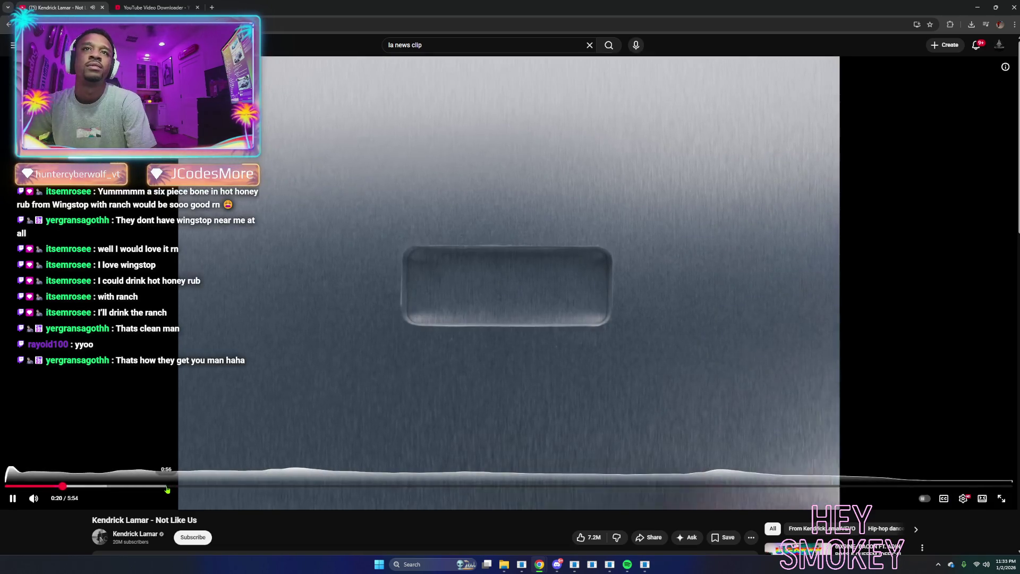
Skim through the video to about 4:55, then return to the channel's video list.
click(78, 486)
drag(78, 487, 118, 487)
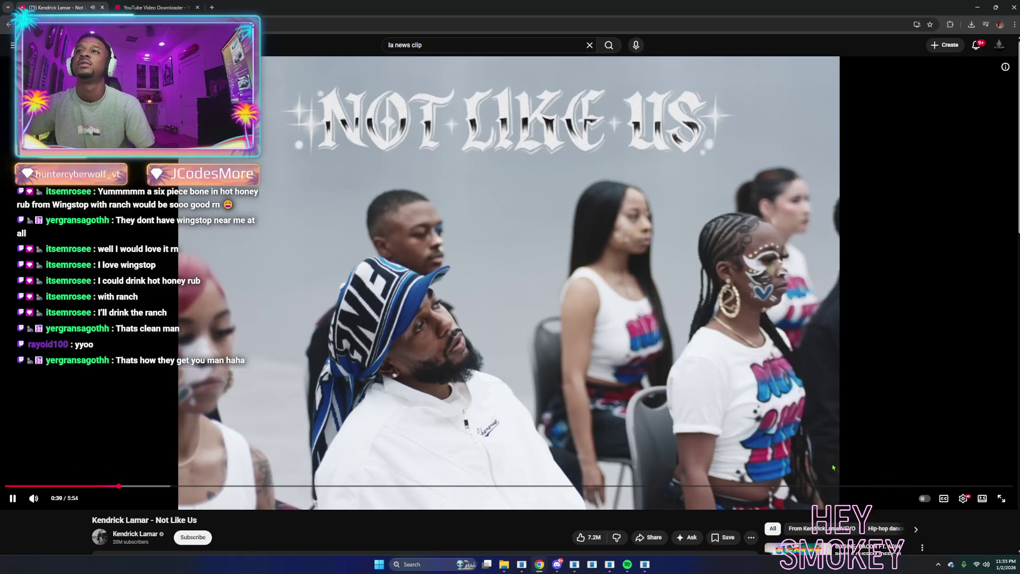
click(264, 487)
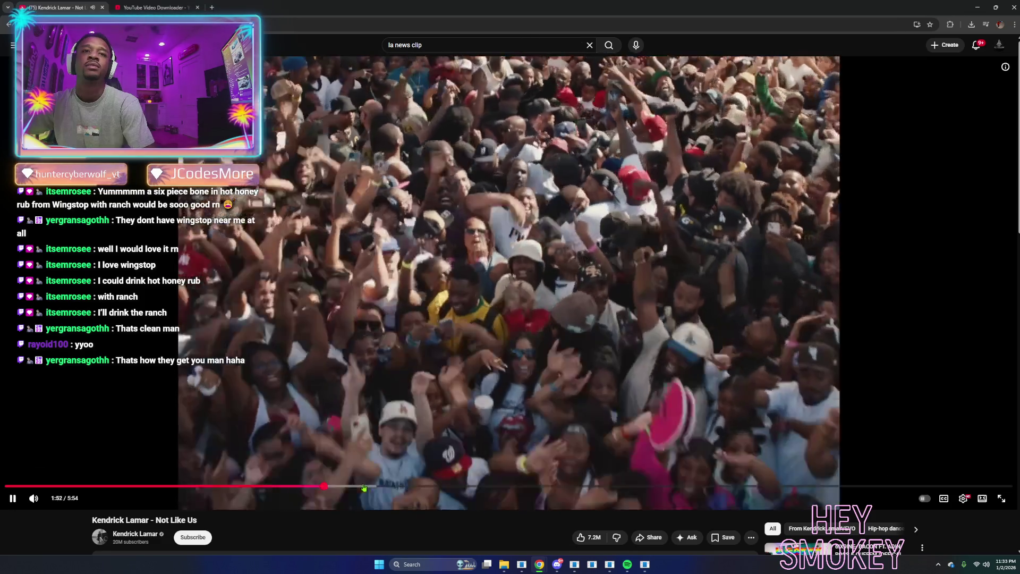
click(364, 487)
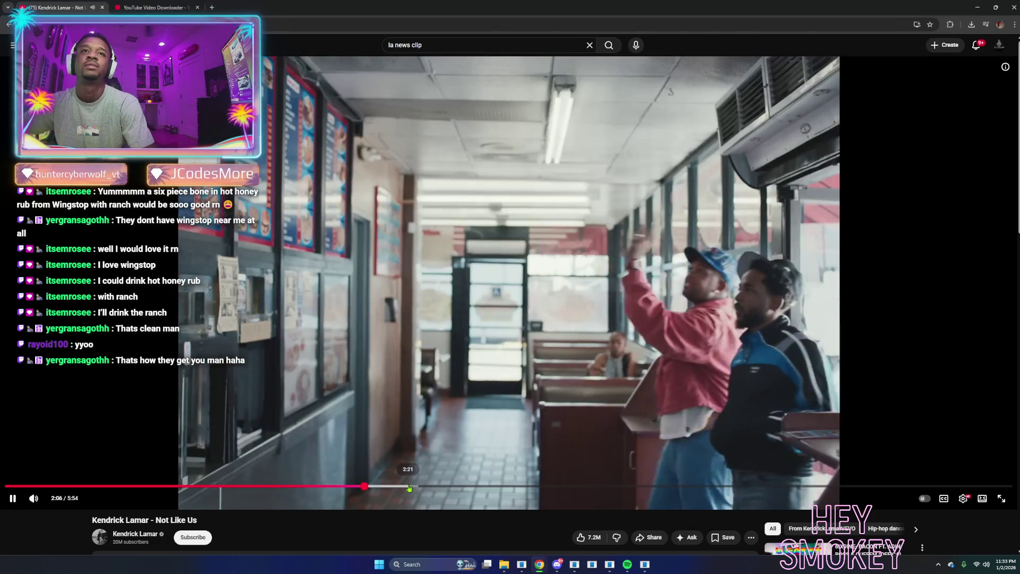
click(409, 487)
click(442, 487)
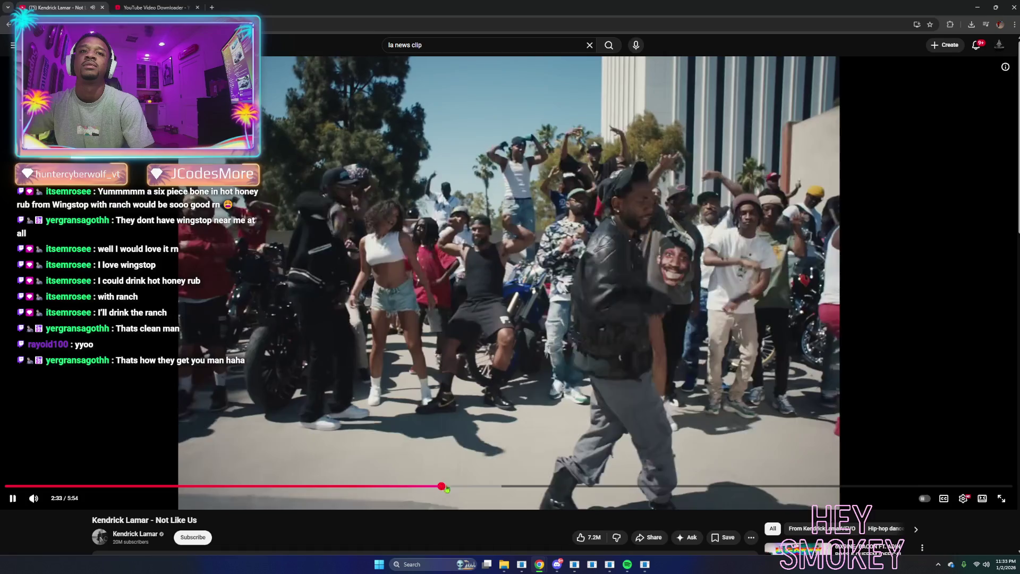
click(473, 487)
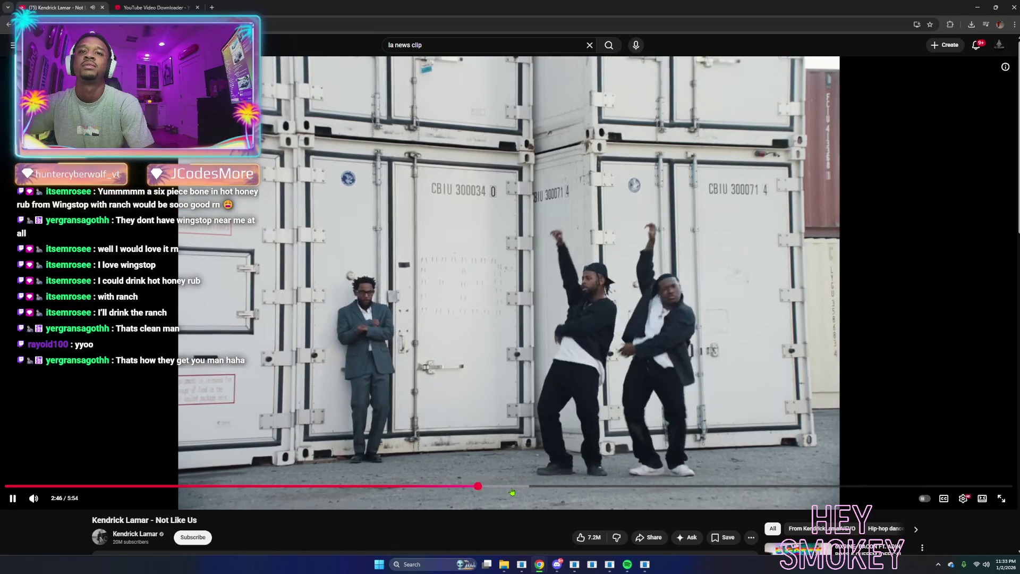
click(513, 491)
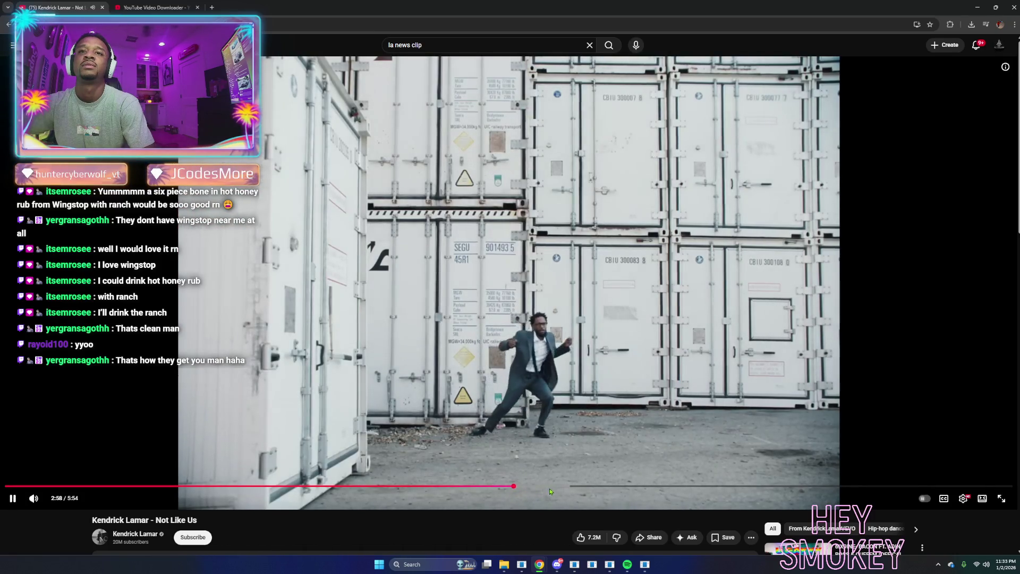
click(550, 489)
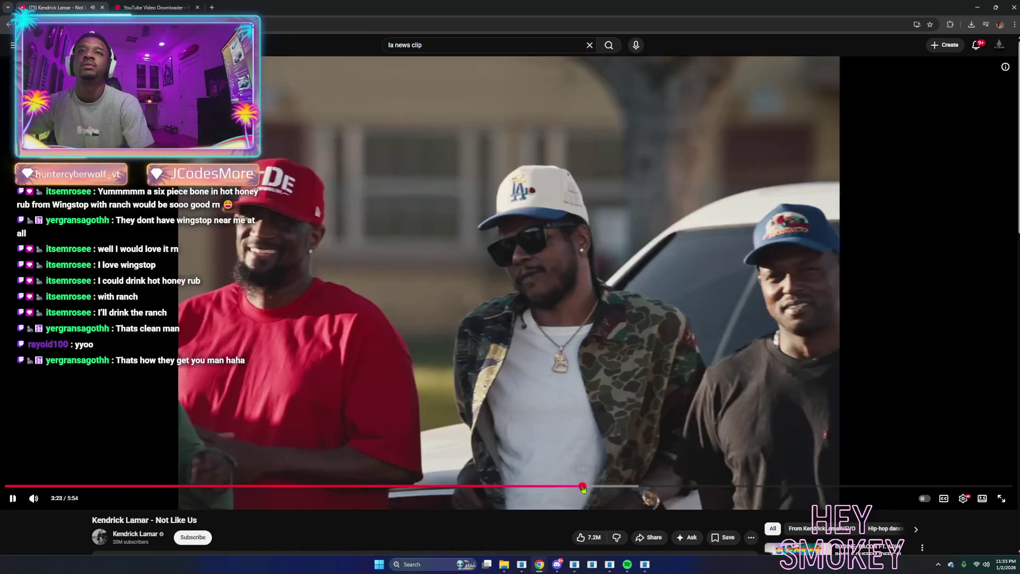
click(619, 486)
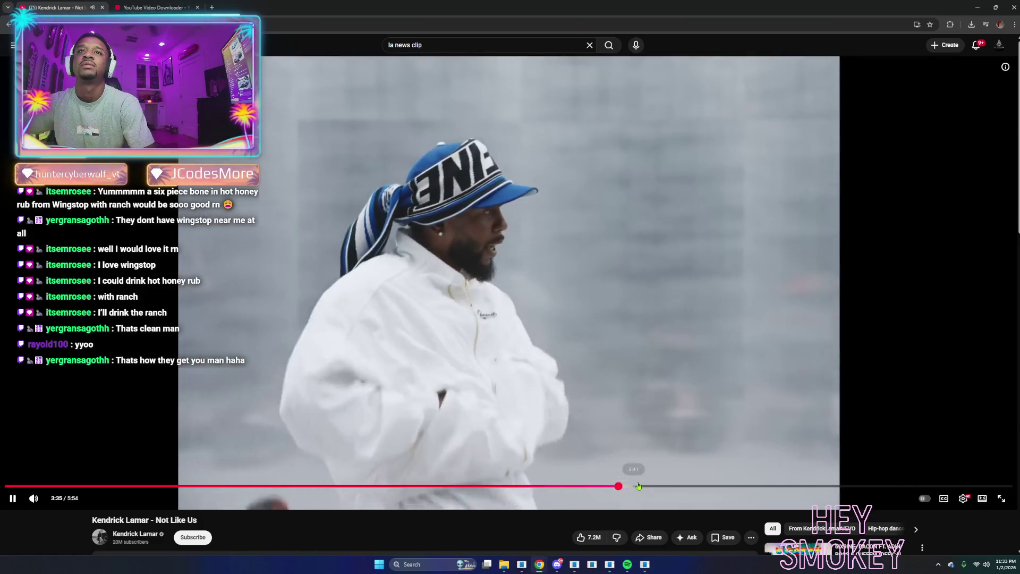
click(642, 487)
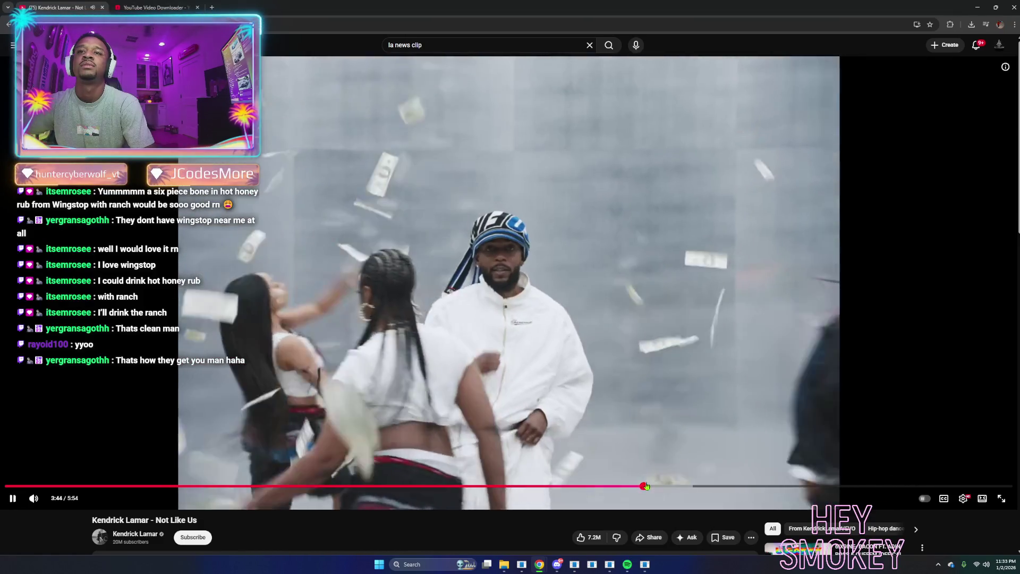
click(664, 487)
click(699, 487)
click(725, 488)
click(753, 488)
click(781, 488)
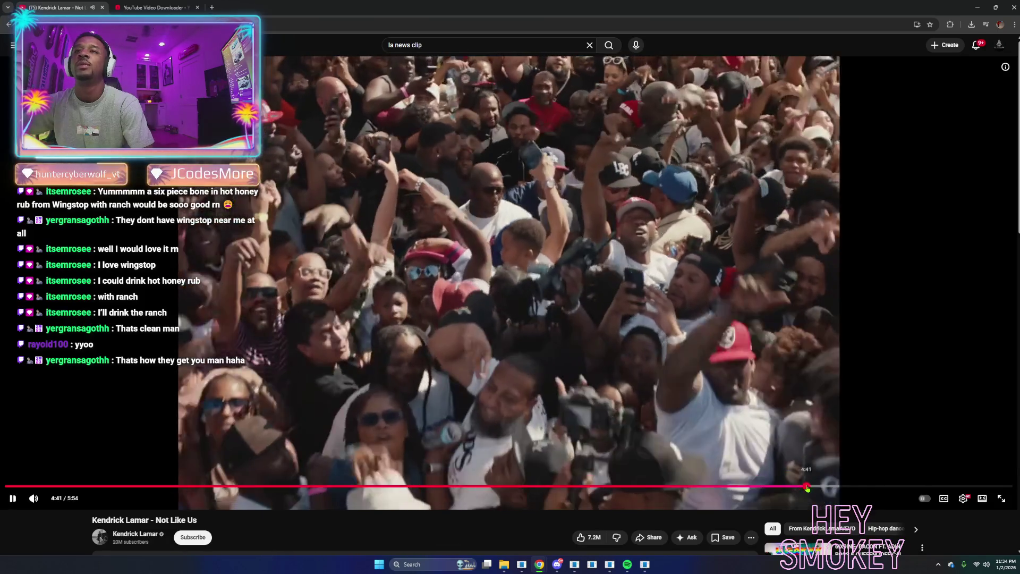
click(806, 488)
click(824, 488)
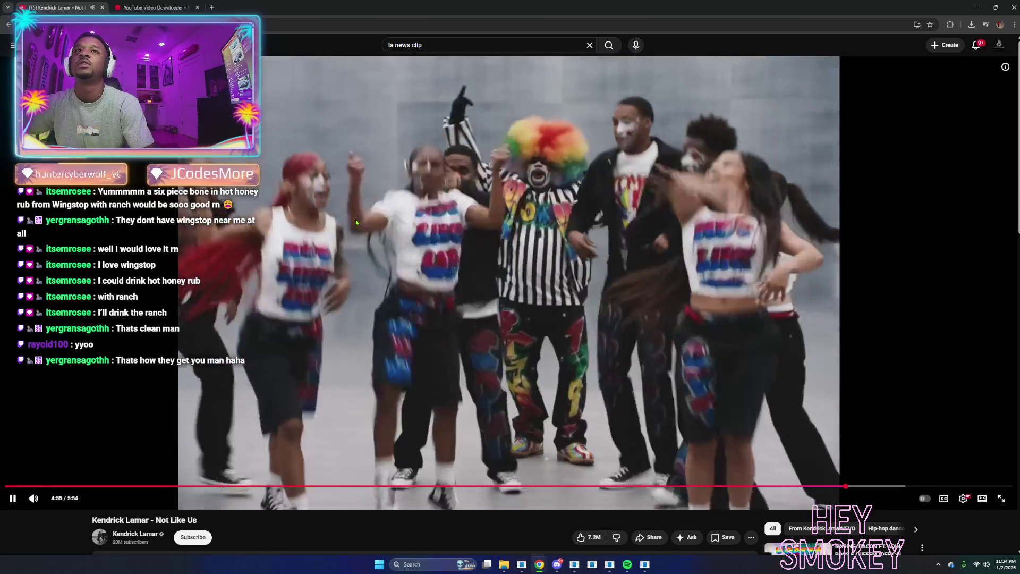
key(alt+Left)
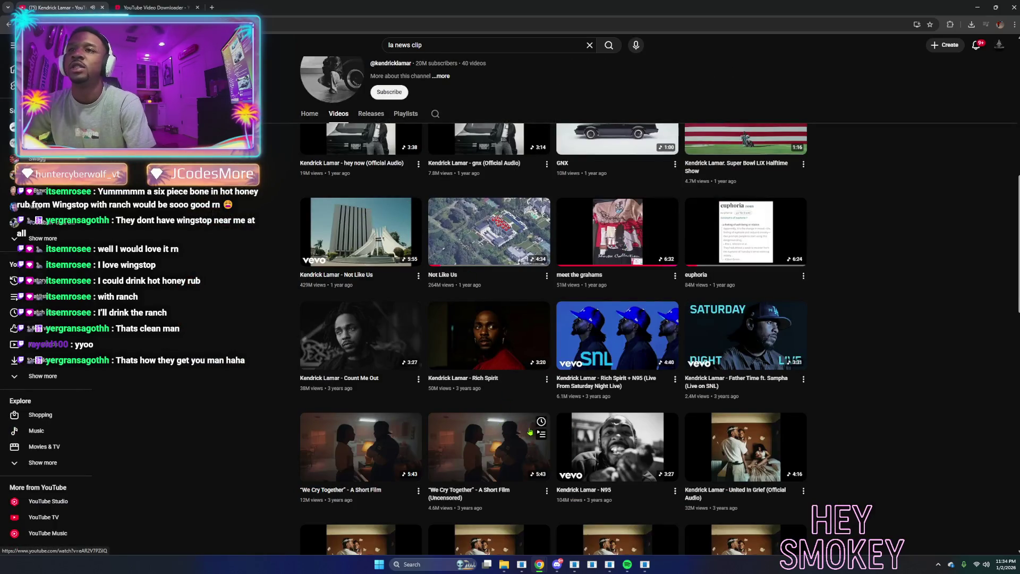
Preview N95 briefly, then search YouTube for 'shoreline mafia whats the deal'.
click(635, 454)
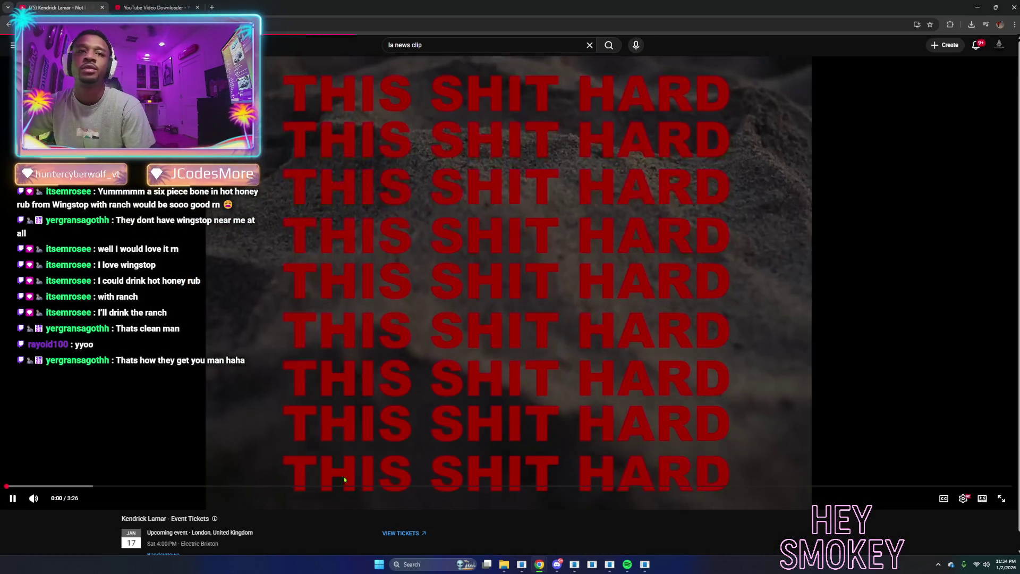
drag(96, 486, 151, 487)
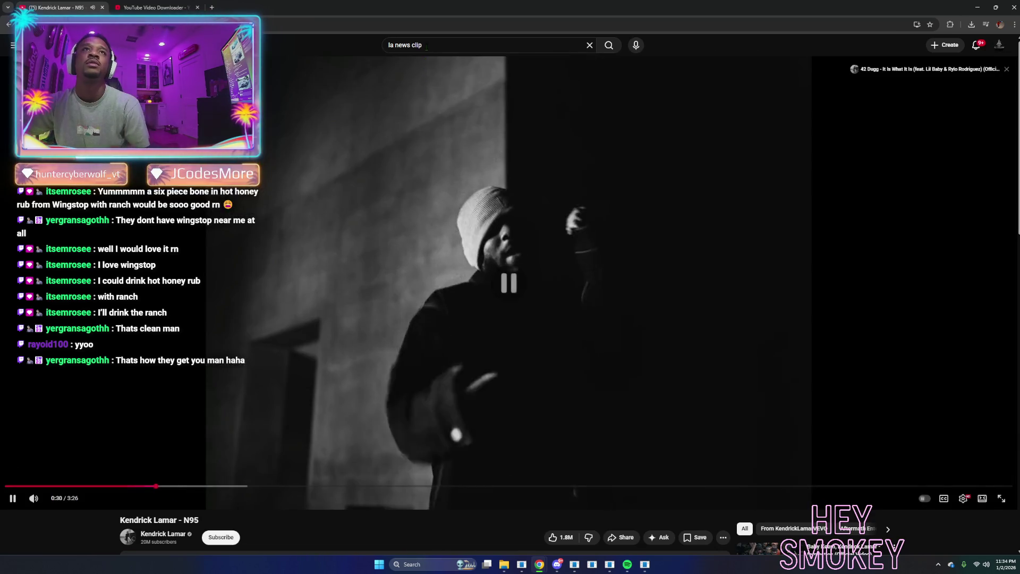
double_click(420, 45)
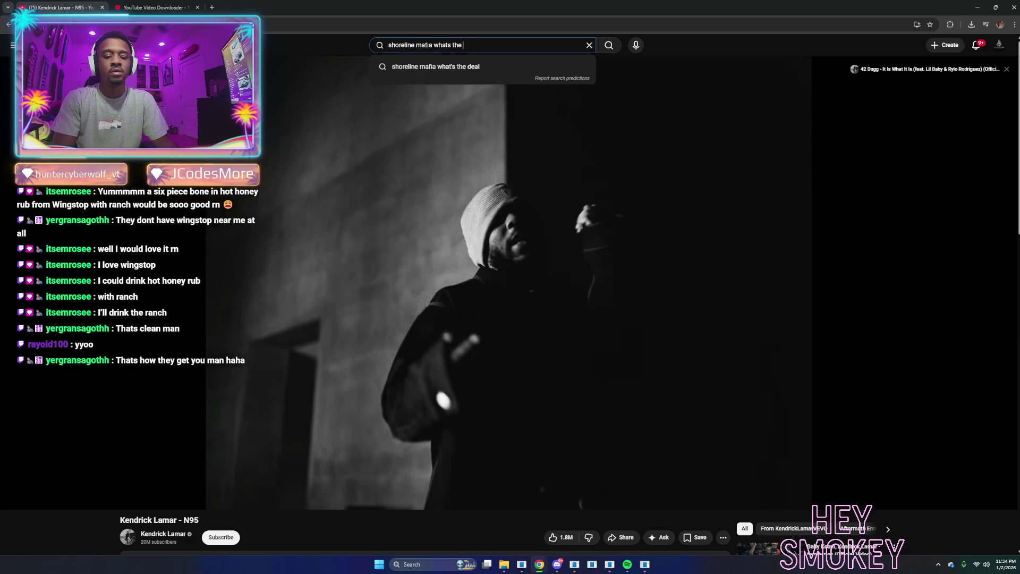
text(l)
key(Return)
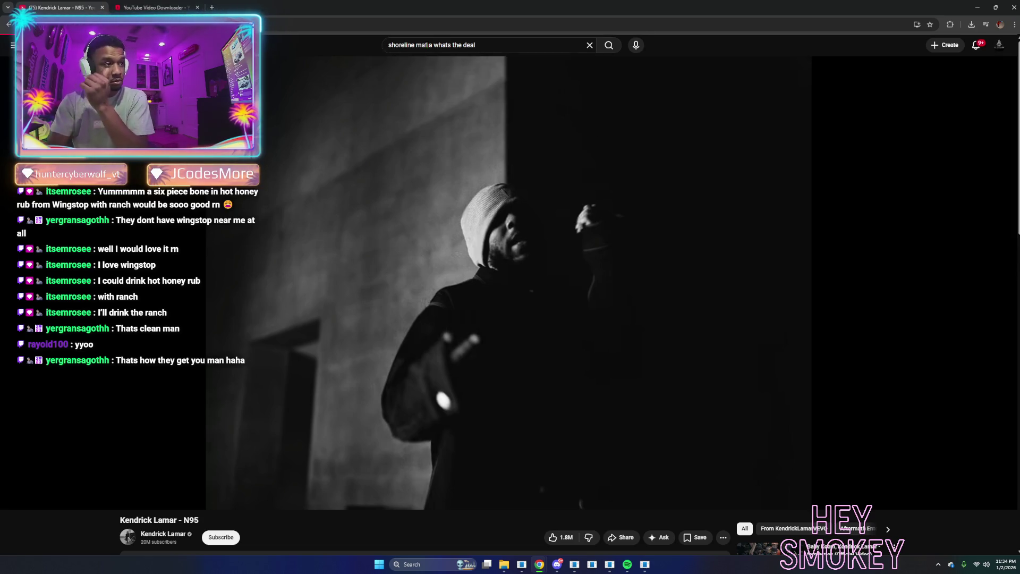
Open Shoreline Mafia's 'Whuss Da Deal' video and skim its opening to about 0:25.
click(389, 188)
click(48, 486)
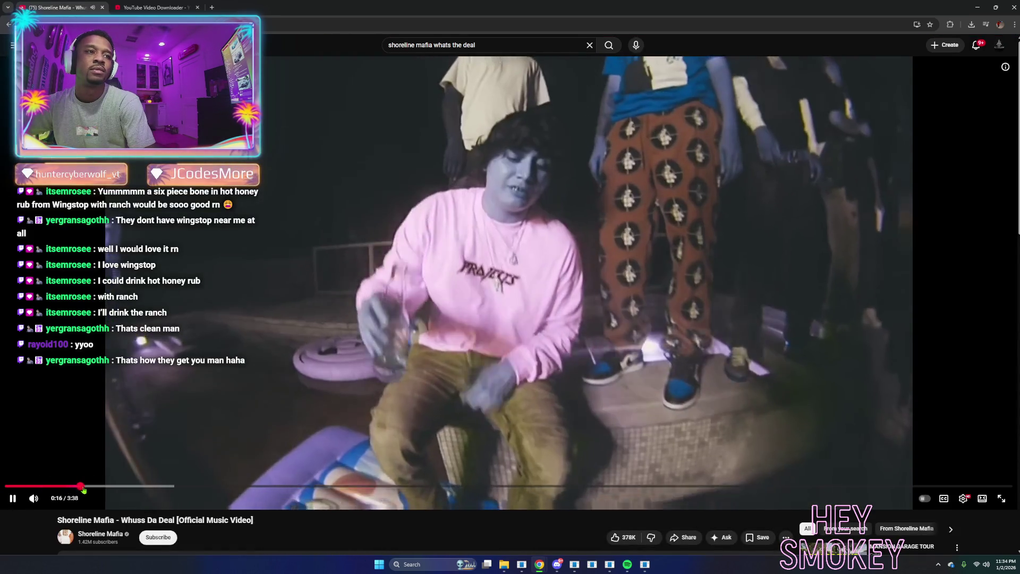
click(93, 485)
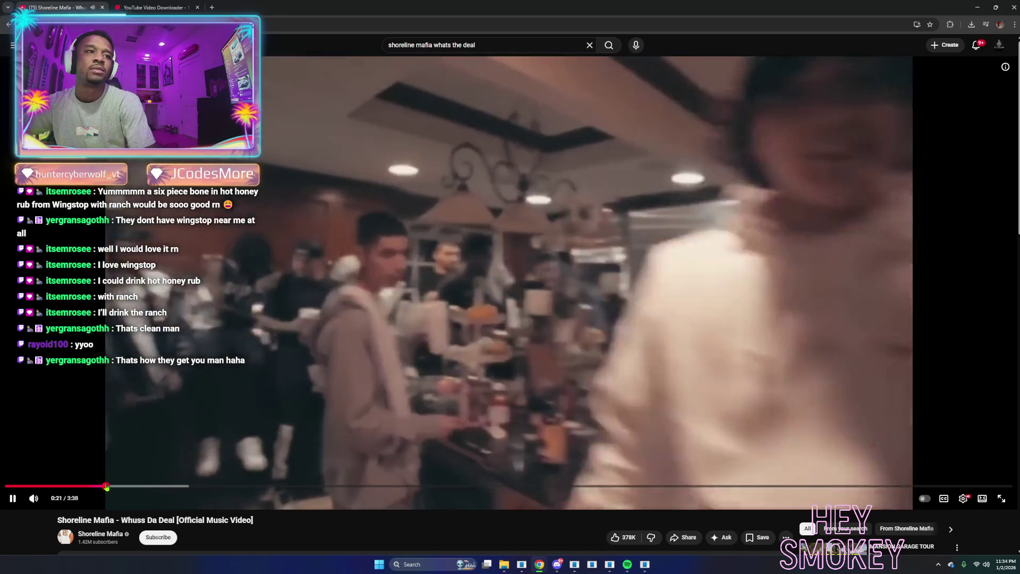
click(118, 486)
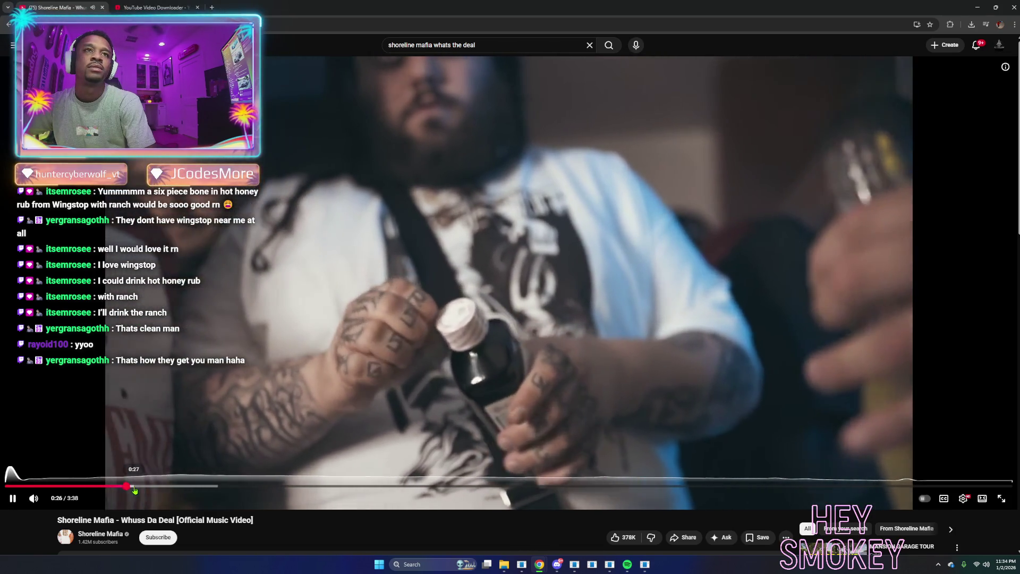
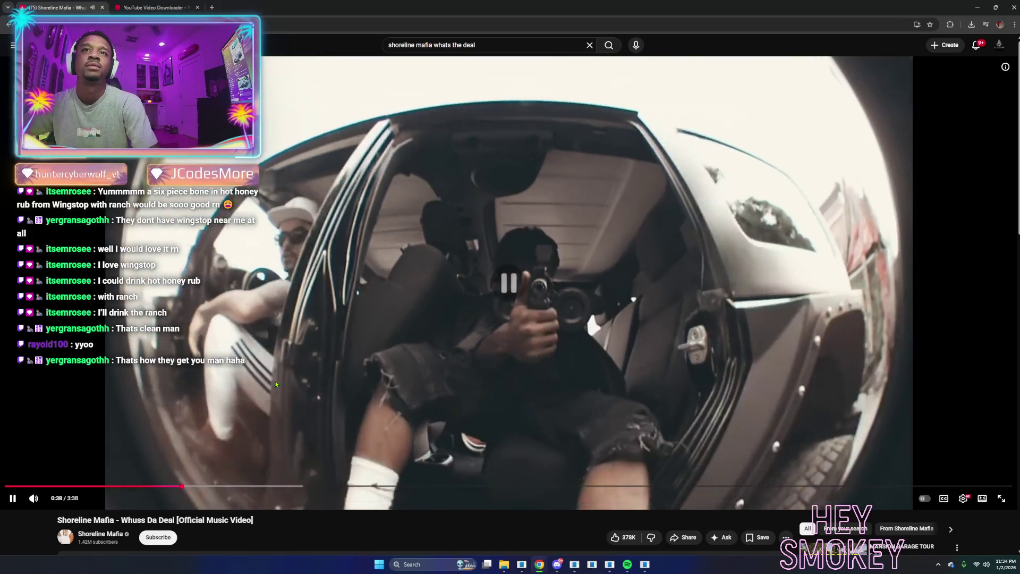
Review the music video around 0:37–0:47, leaving it paused at 0:42.
click(259, 401)
click(250, 408)
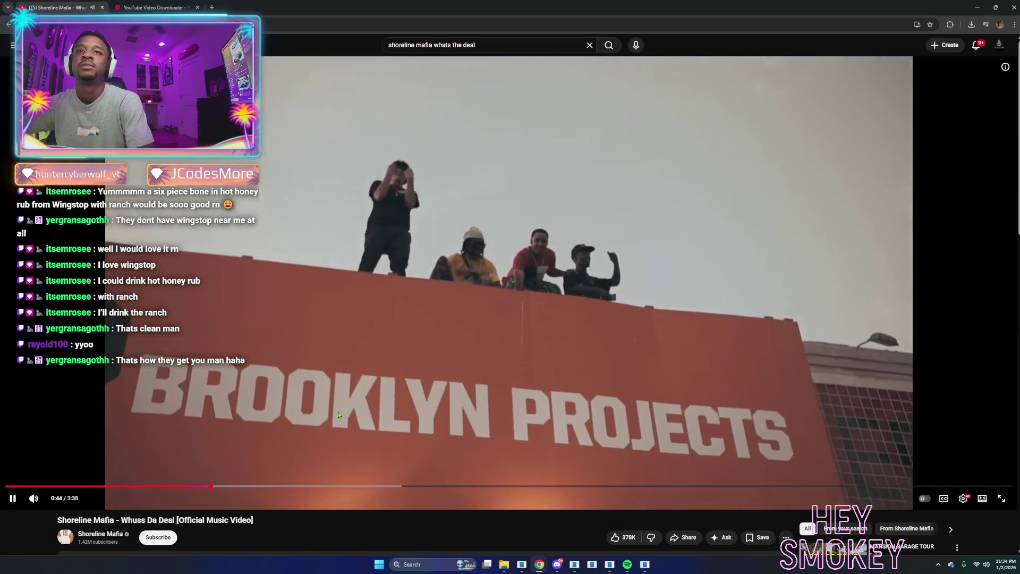
click(337, 412)
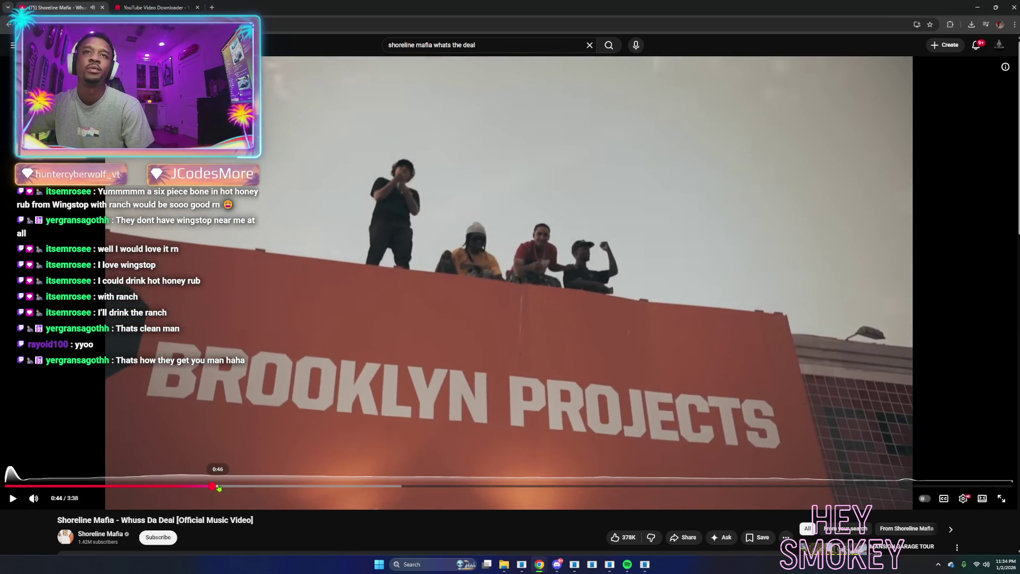
click(226, 399)
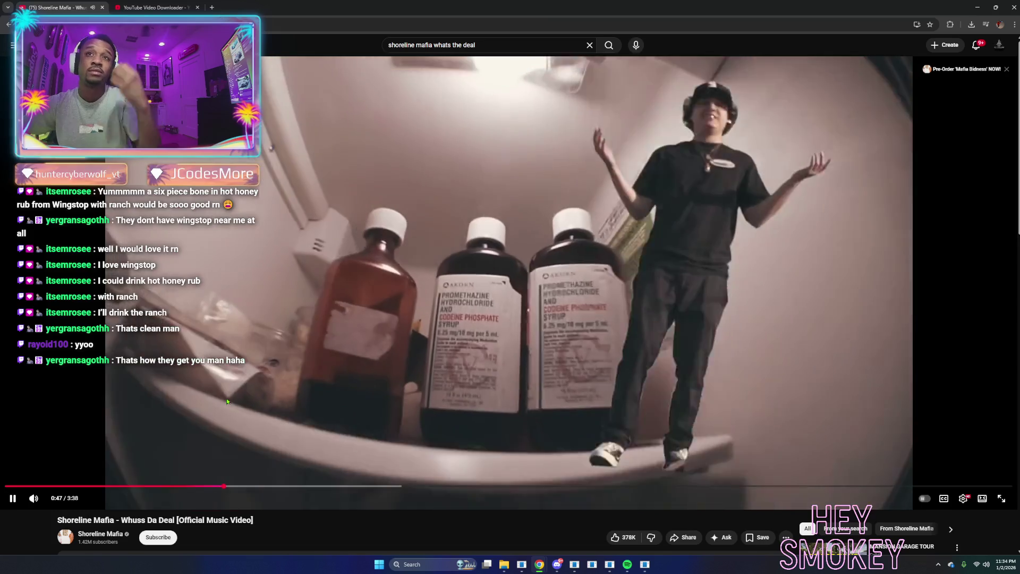
click(201, 420)
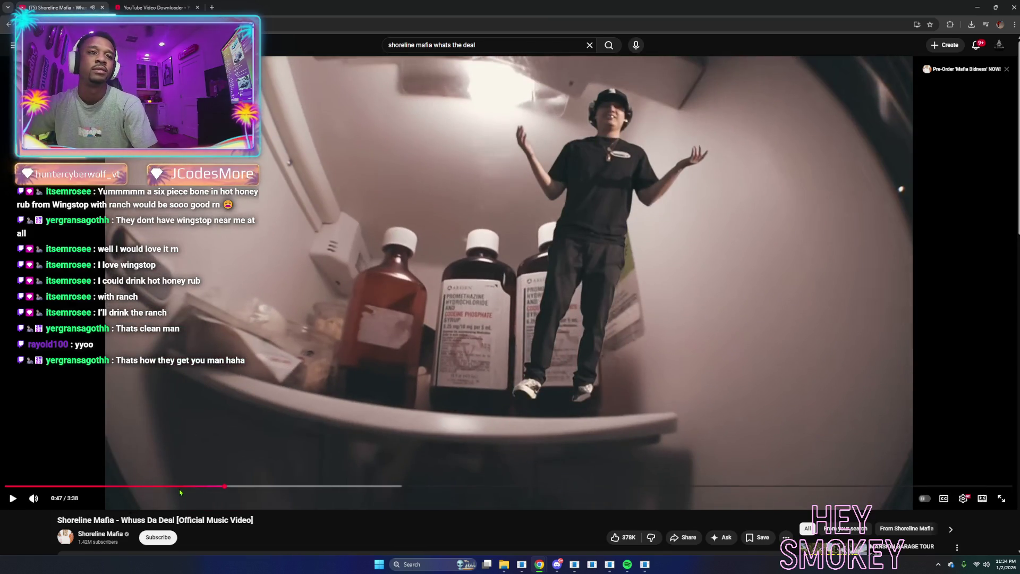
click(180, 486)
click(211, 437)
click(217, 428)
click(218, 428)
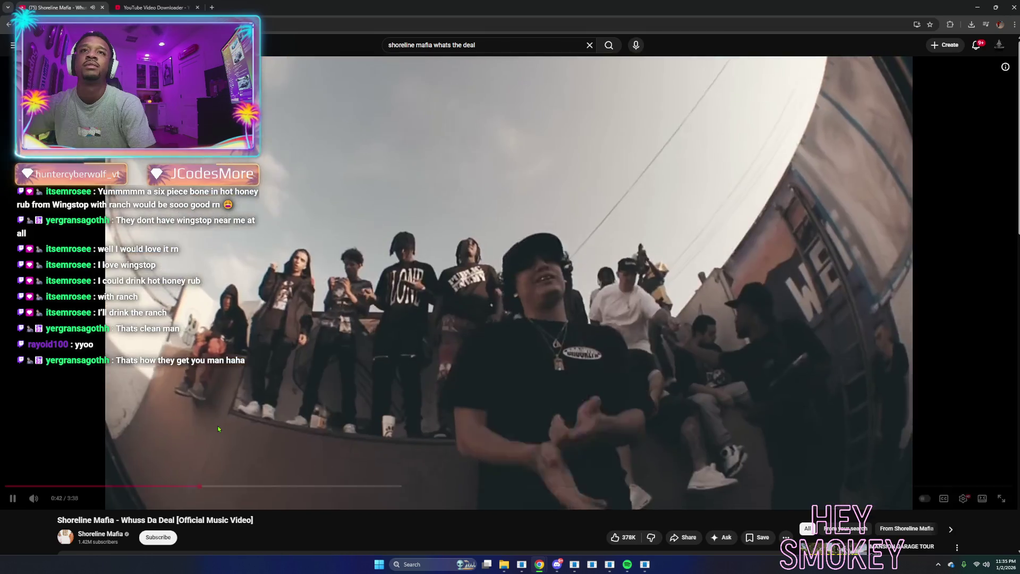
click(144, 159)
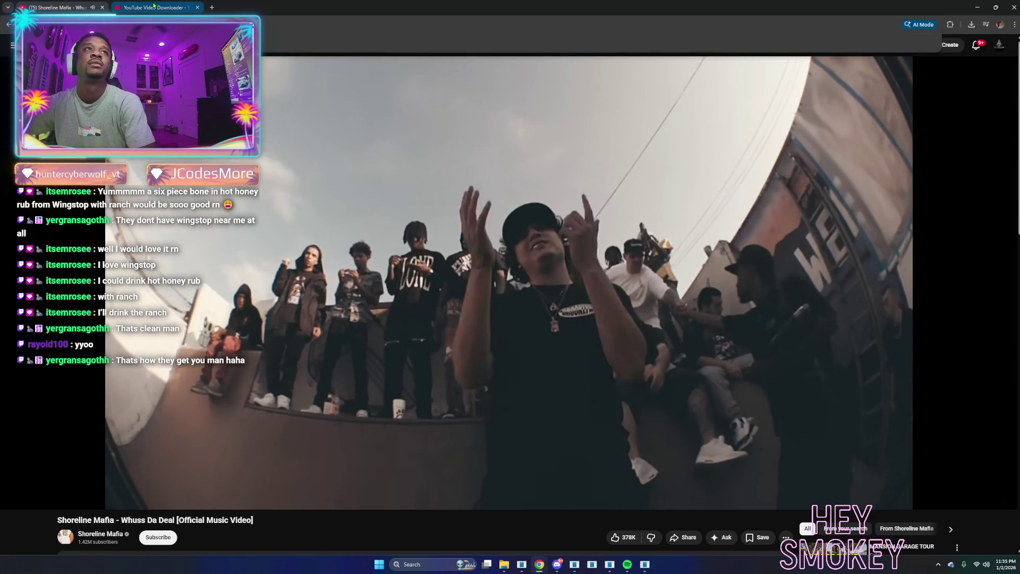
Replace the YouTube downloader's link with the music video's URL.
click(153, 5)
click(619, 137)
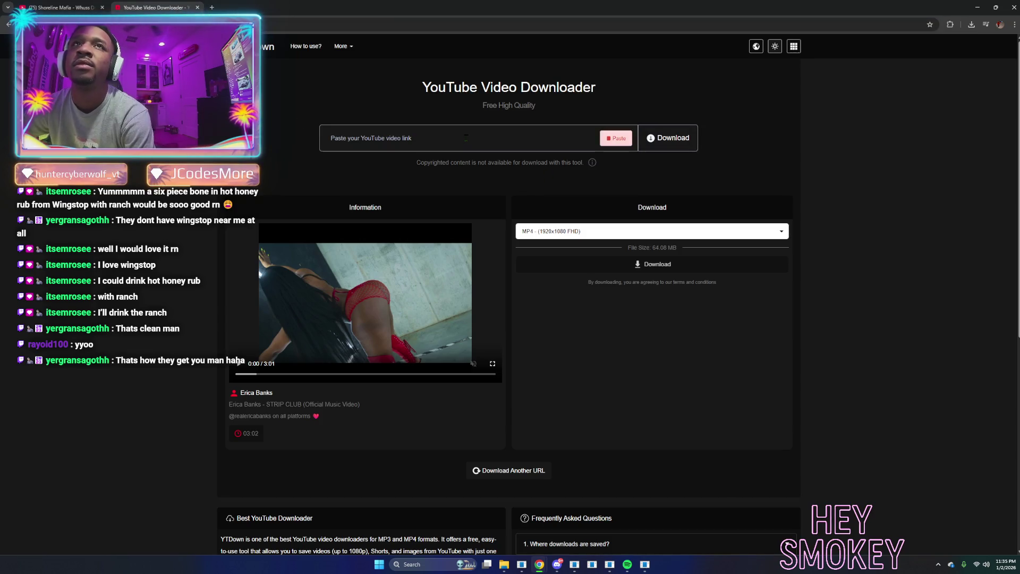
right_click(466, 142)
click(480, 236)
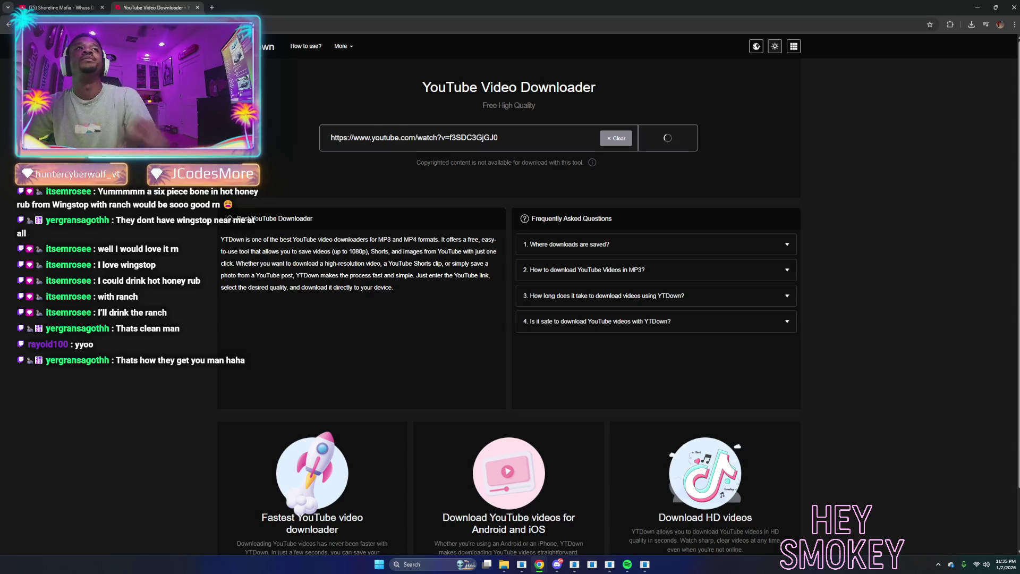
Search YouTube for 'mozzy' and open the Mozzy channel's Videos list.
key(ctrl+Tab)
click(487, 44)
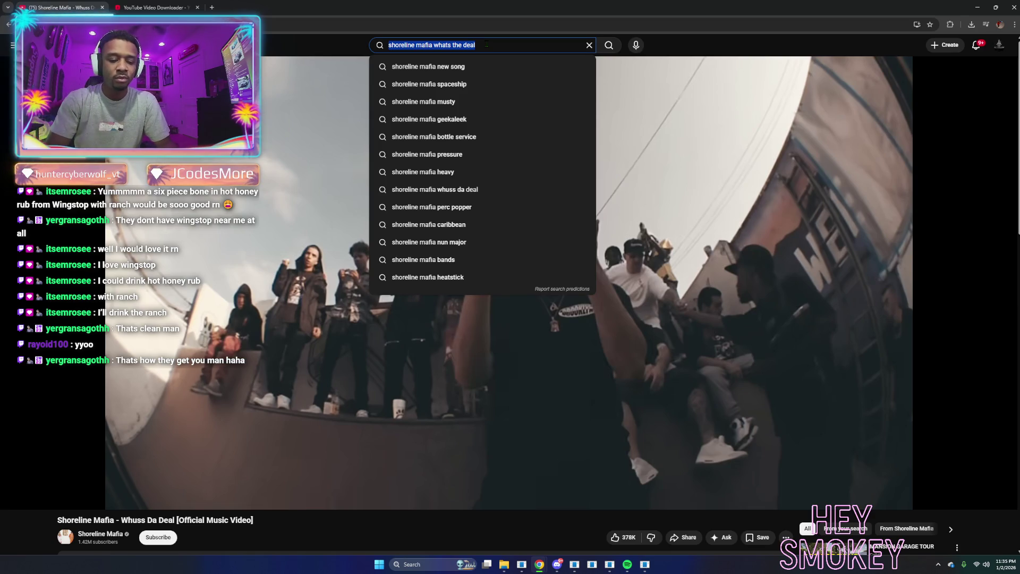
text(mozzy)
key(Return)
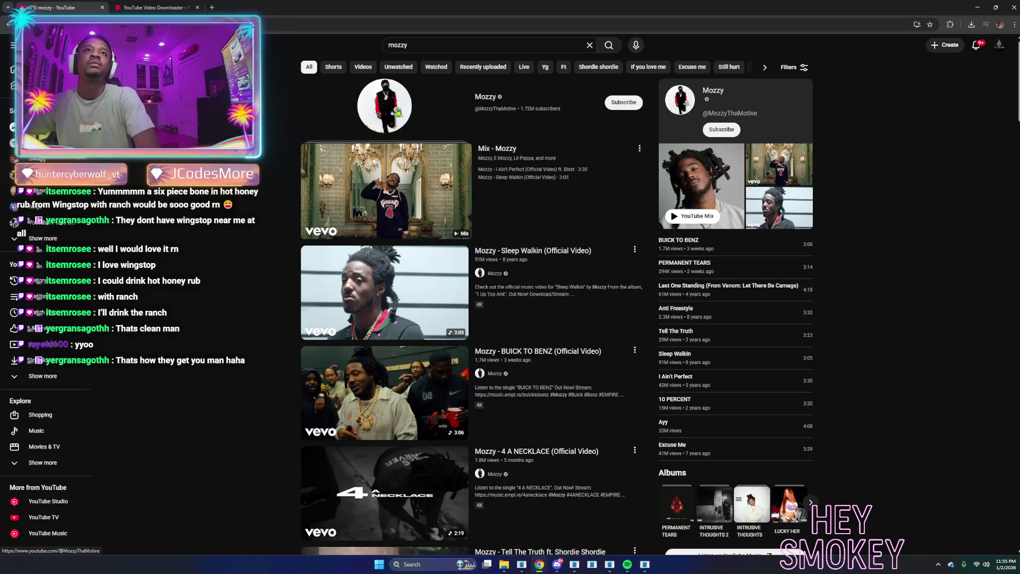
click(490, 101)
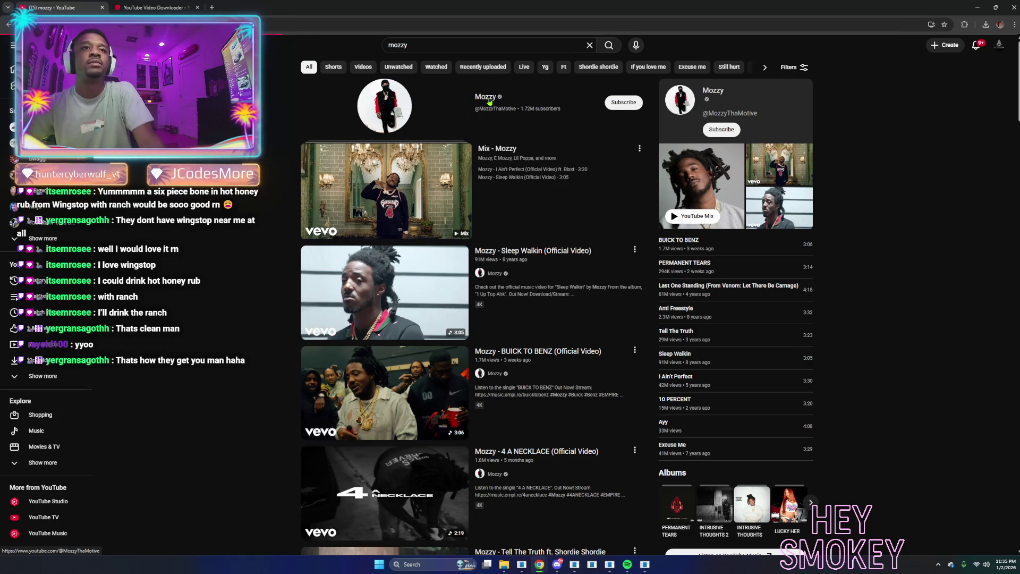
click(342, 234)
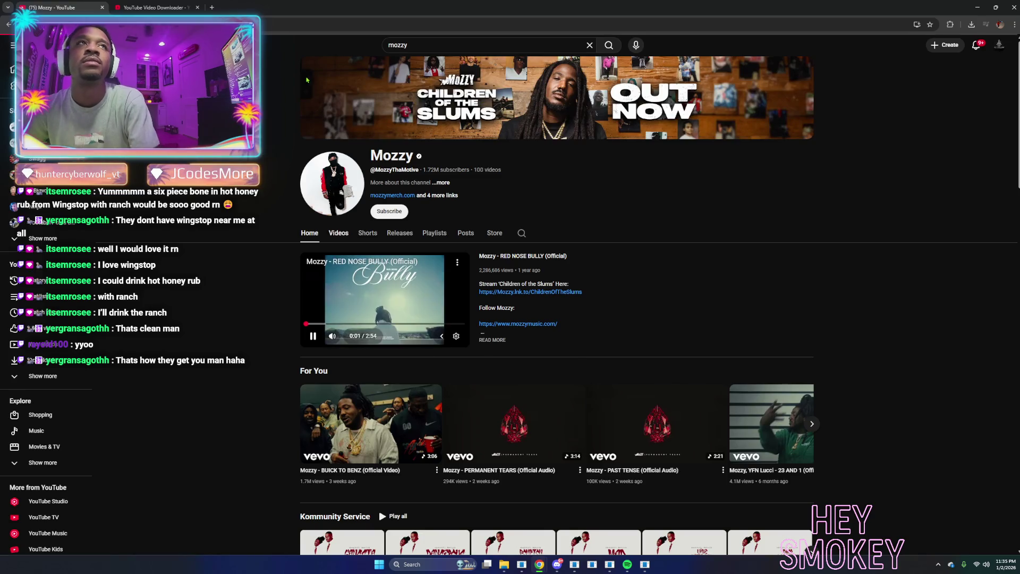
Download 'Whuss Da Deal' as a 1080p MP4, then minimize the browser.
click(170, 12)
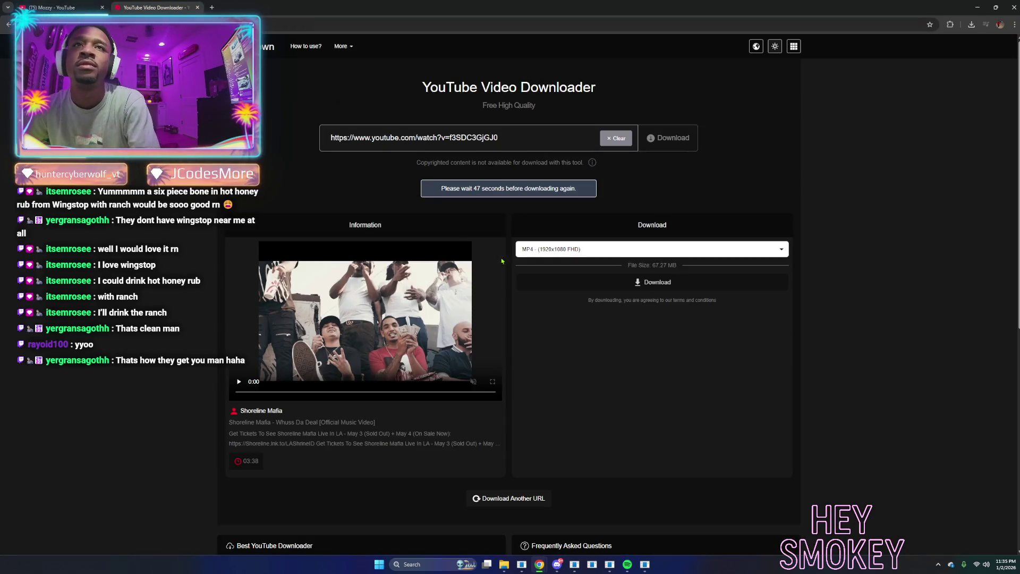
click(609, 283)
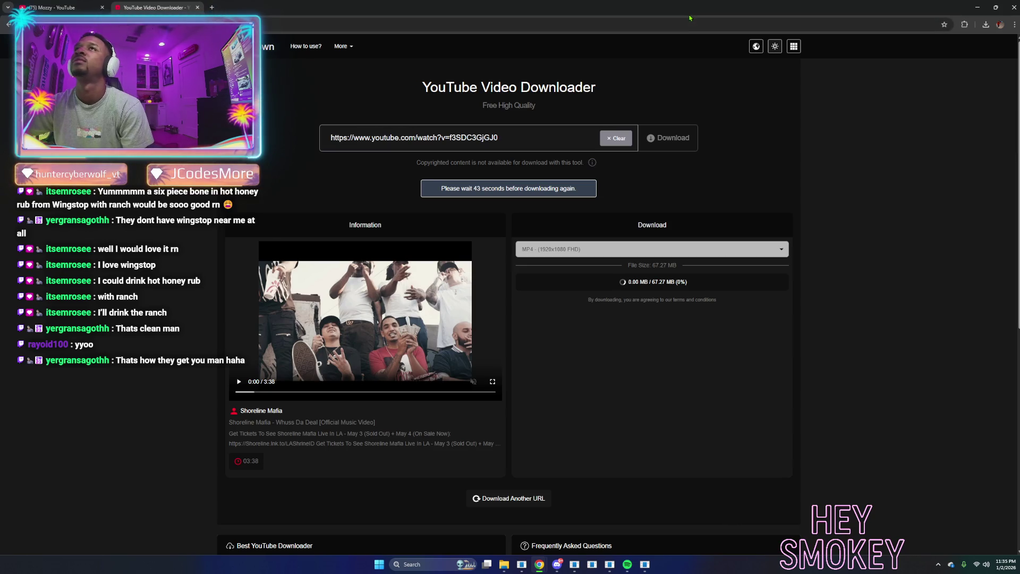
key(super+Down)
key(super+Down)
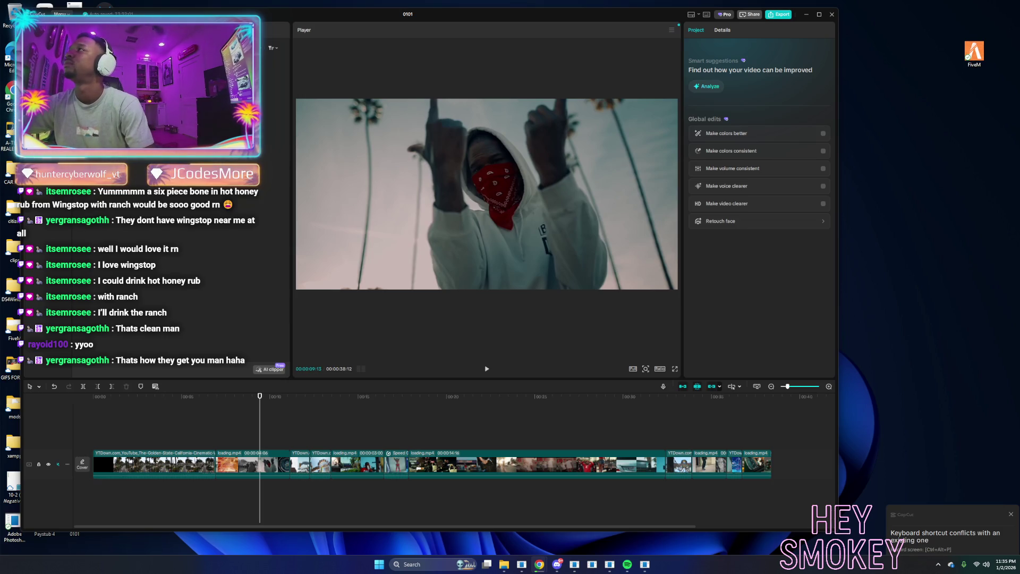
key(alt+Tab)
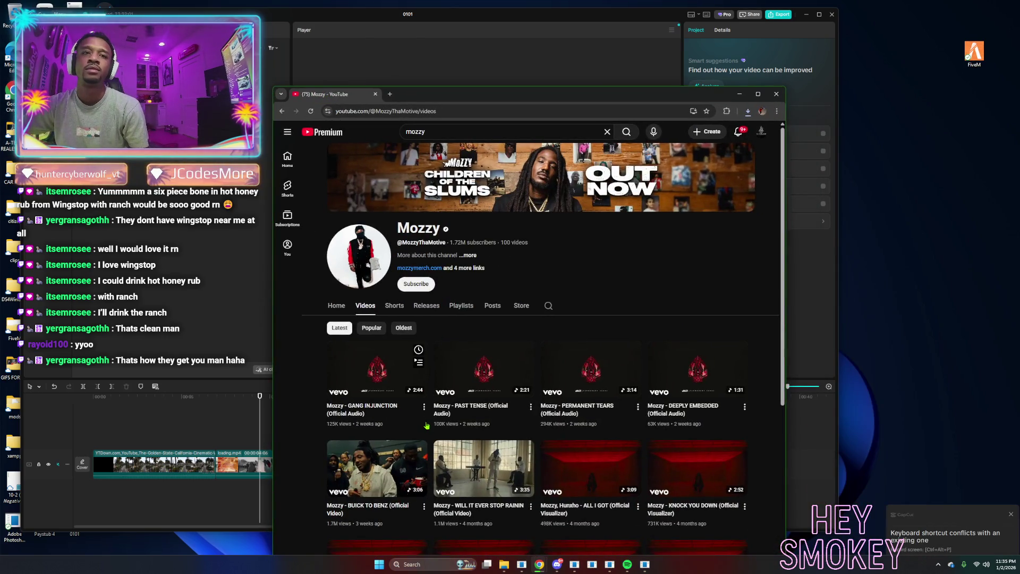
Search 'mozzy bladadah', play the official Bladadah video at lower volume, then return to CapCut.
scroll(472, 409, down, 3)
scroll(496, 335, up, 3)
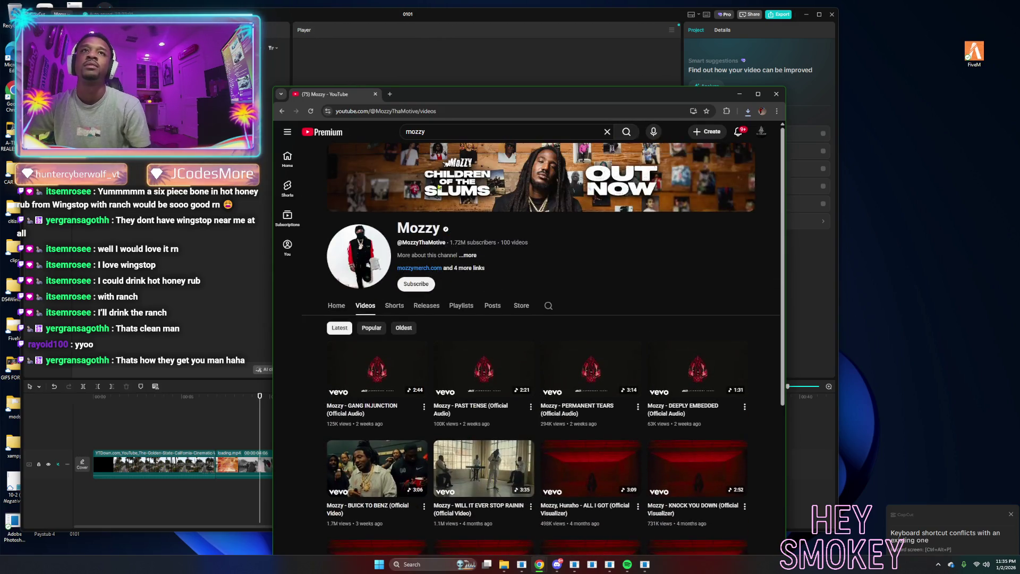
click(445, 131)
text(bla)
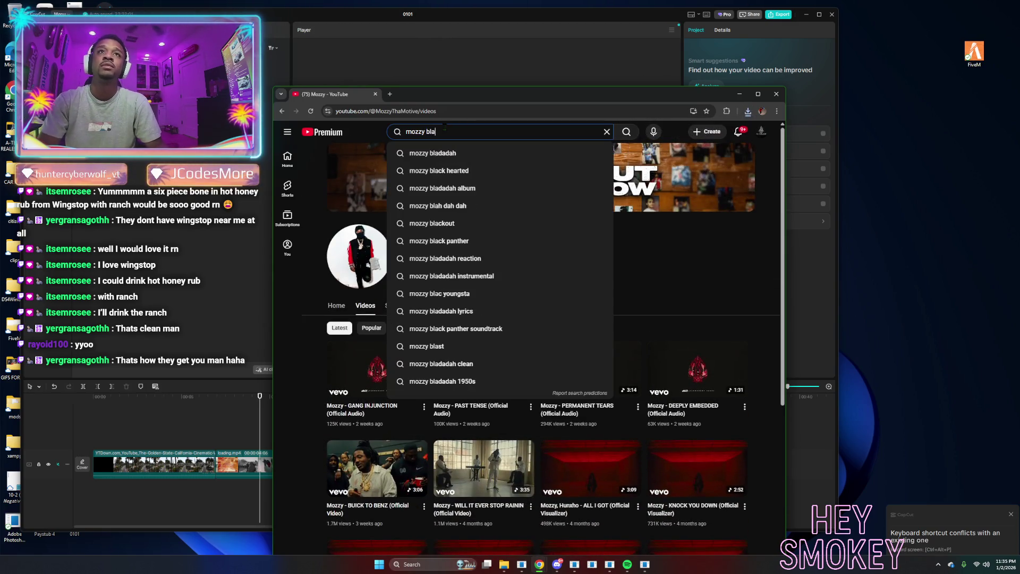
click(435, 153)
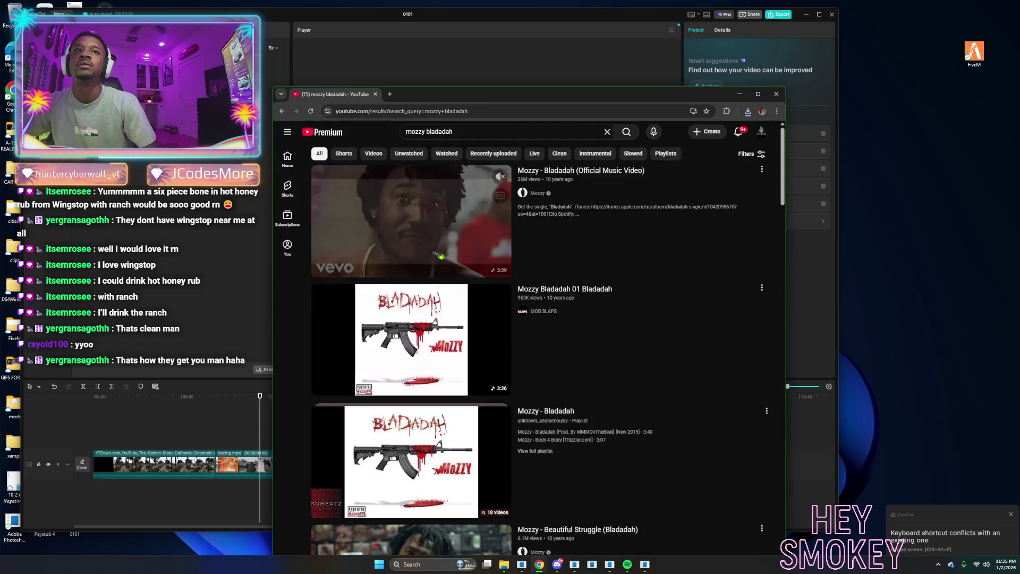
click(437, 236)
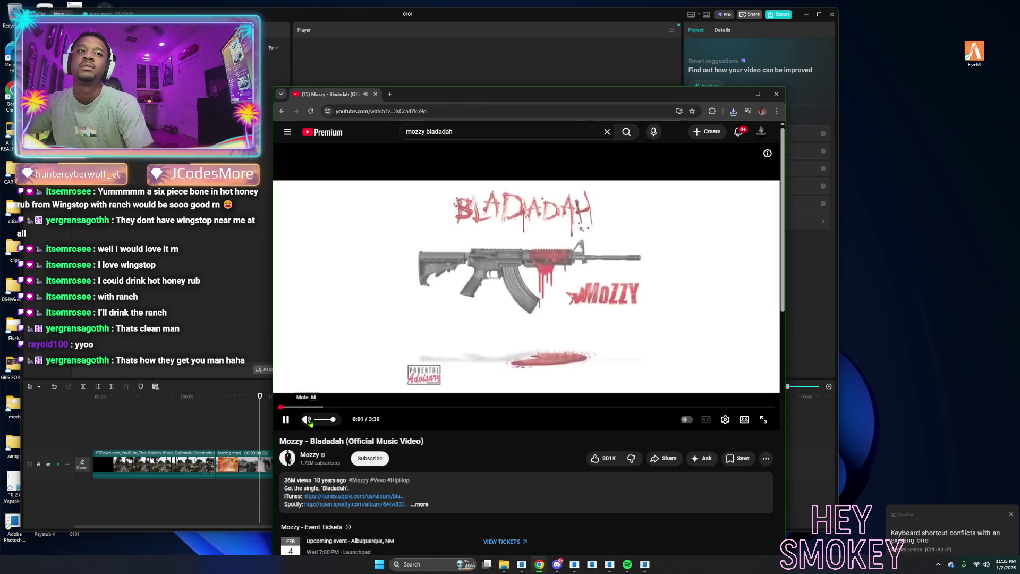
click(318, 420)
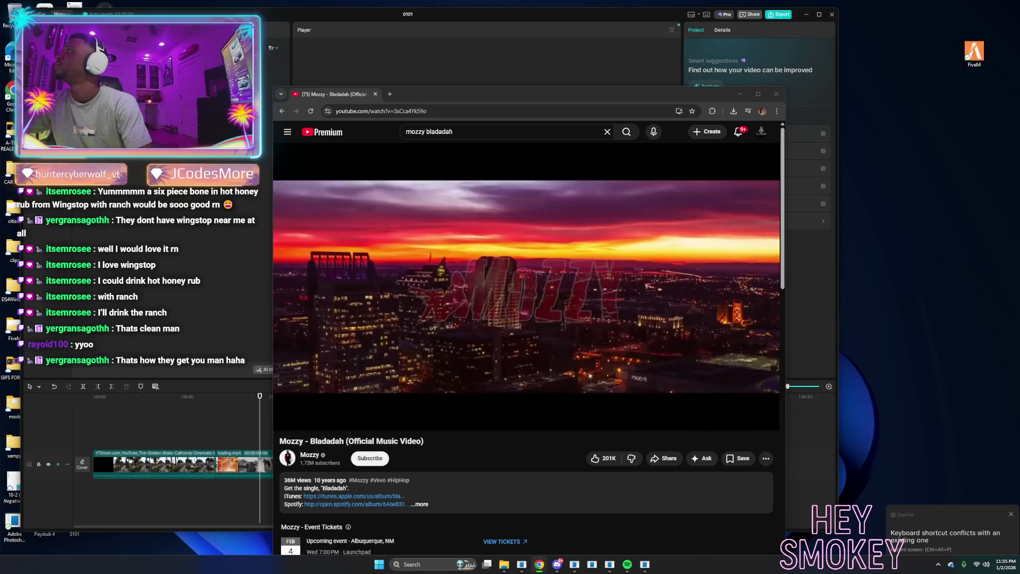
key(alt+Tab)
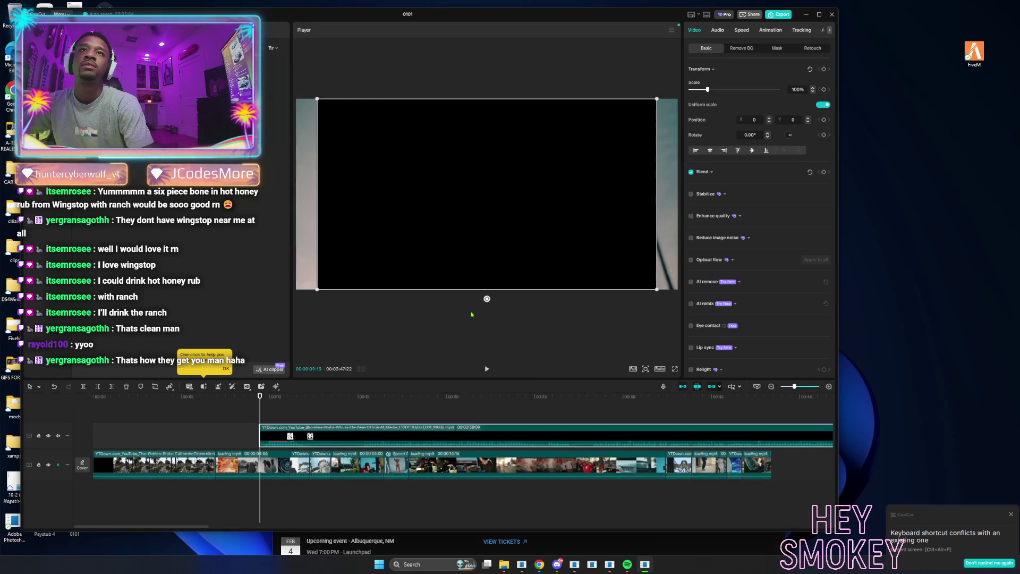
Cut the upper clip's opening before the car scene and slide it to start near 0:12.
key(alt+Tab)
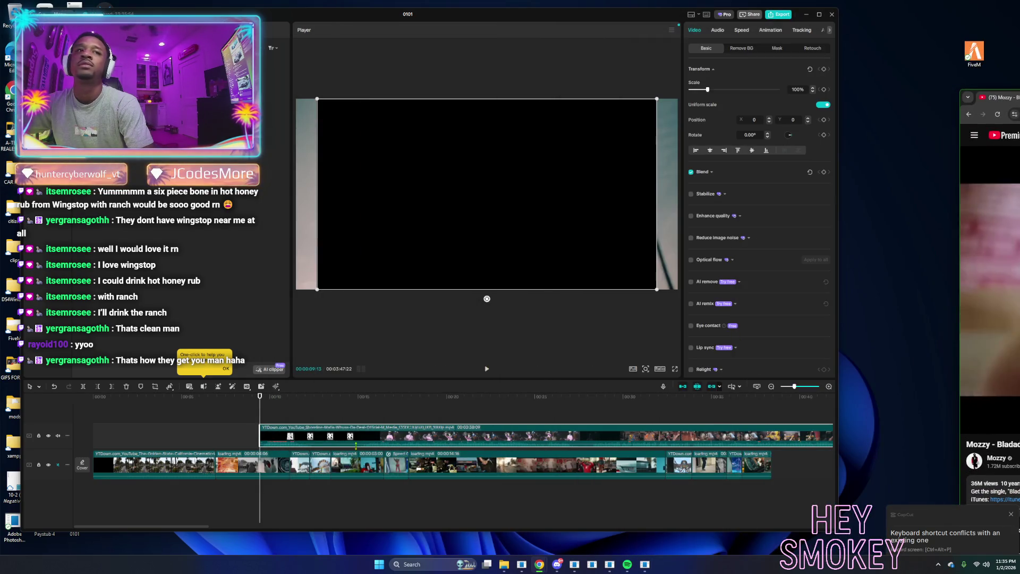
mouse_move(258, 411)
mouse_down()
mouse_move(749, 439)
mouse_move(583, 439)
mouse_up()
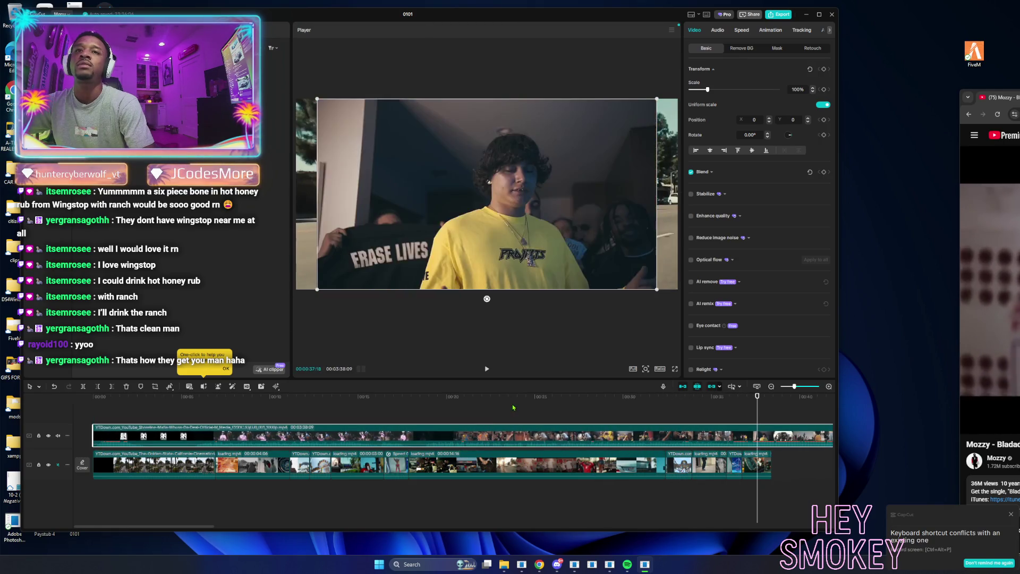
click(512, 407)
drag(520, 406, 785, 428)
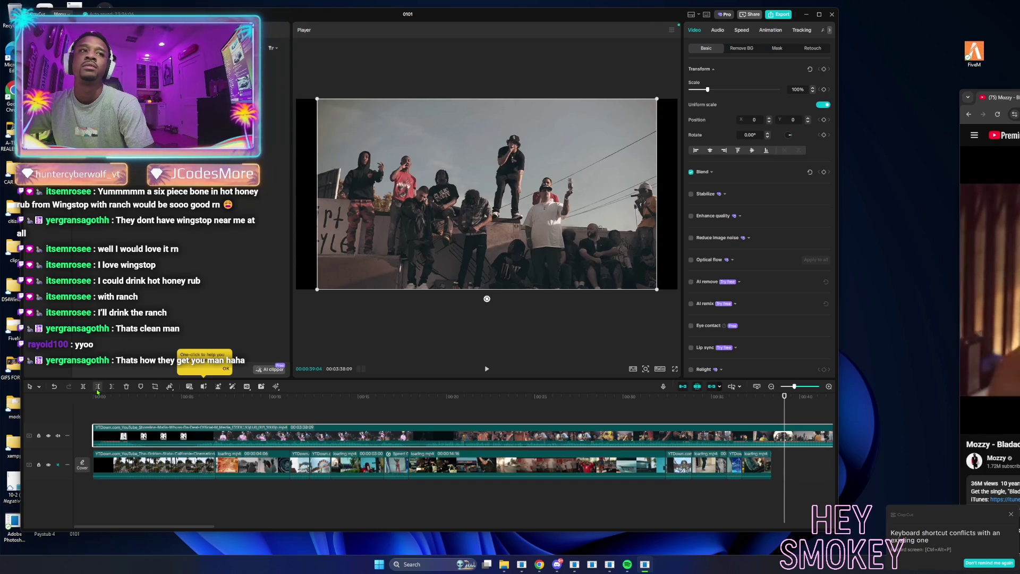
click(97, 392)
drag(804, 434, 342, 433)
Trim the overlay clip again at about 0:28, then undo to remove it.
click(321, 410)
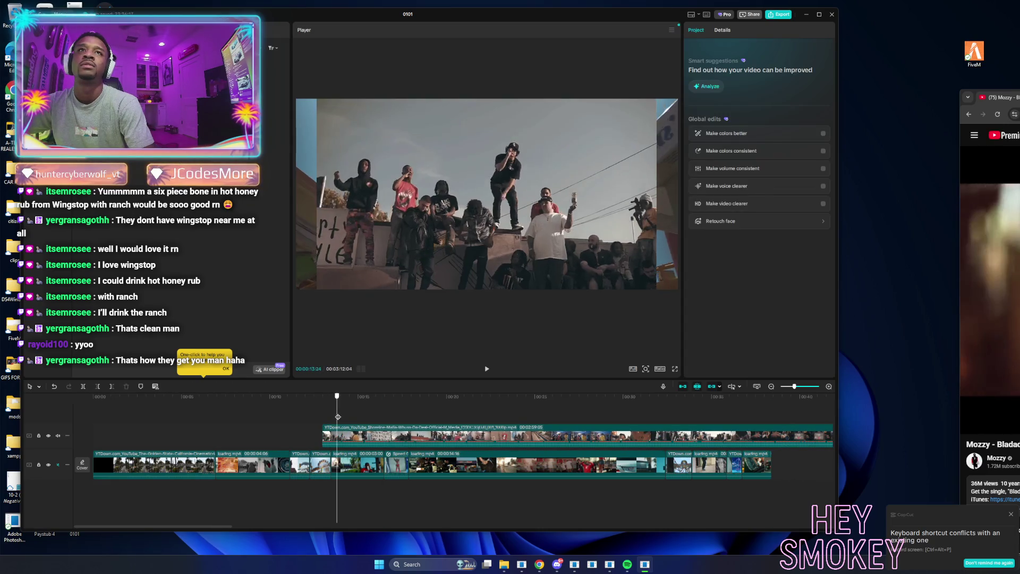
drag(359, 419, 379, 419)
click(591, 423)
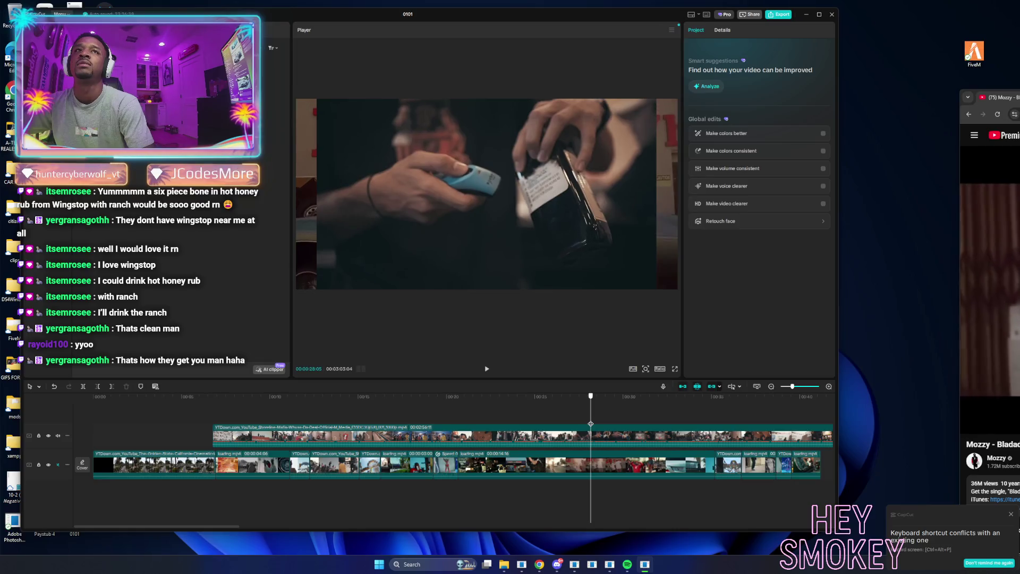
click(363, 435)
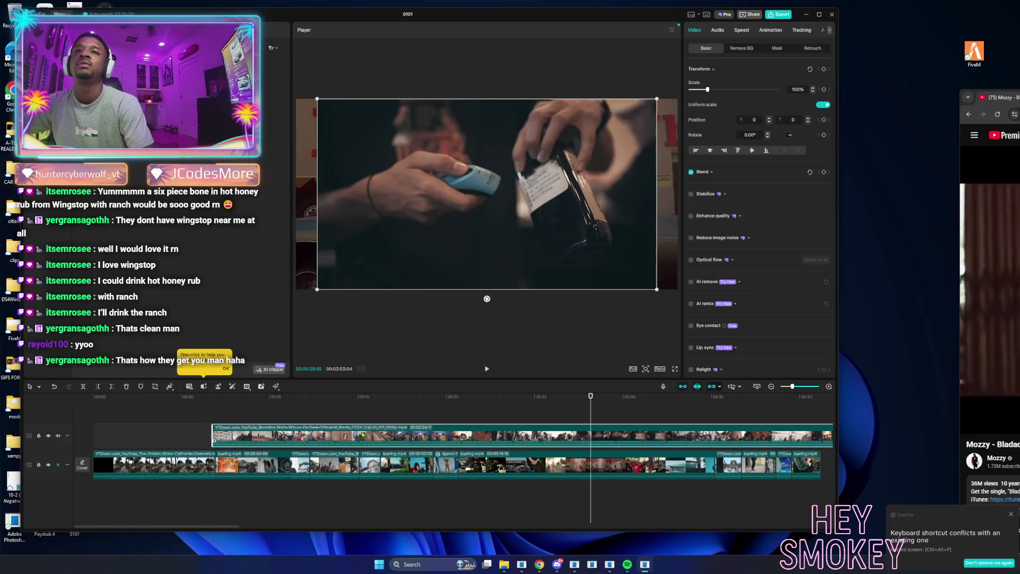
click(98, 387)
key(ctrl+z)
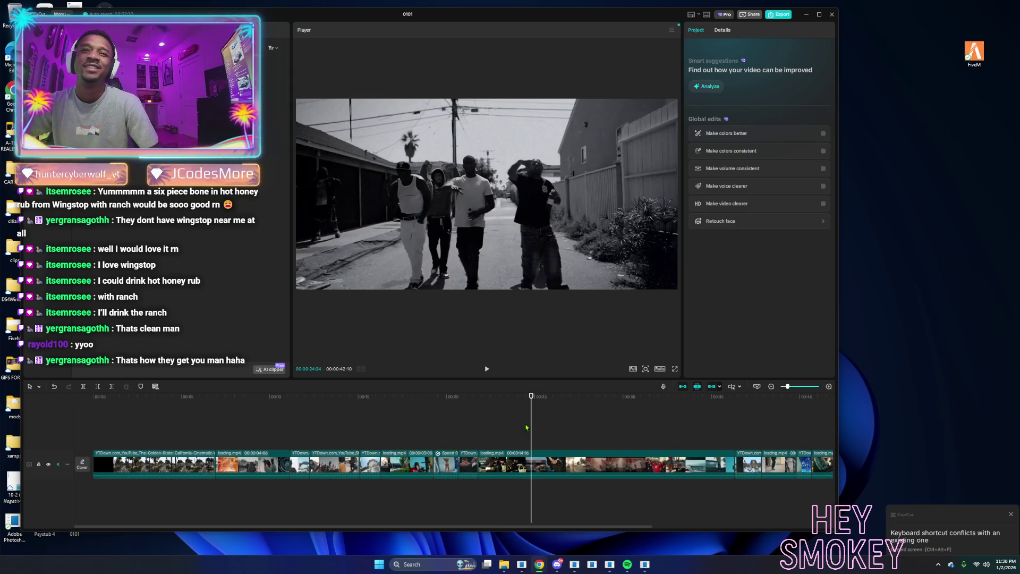
Drop a Friday movie clip onto a new track above the montage, starting at 0:00.
drag(530, 429, 310, 428)
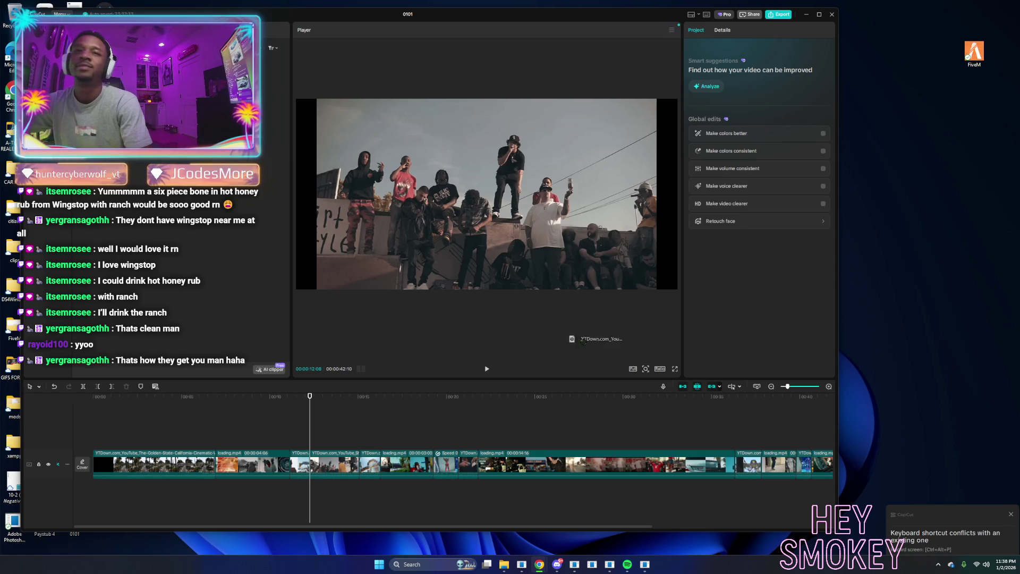
mouse_move(100, 425)
mouse_down()
mouse_move(770, 429)
mouse_move(143, 431)
mouse_move(720, 439)
mouse_move(120, 437)
mouse_up()
mouse_move(311, 415)
mouse_down()
mouse_move(134, 415)
mouse_move(414, 412)
mouse_up()
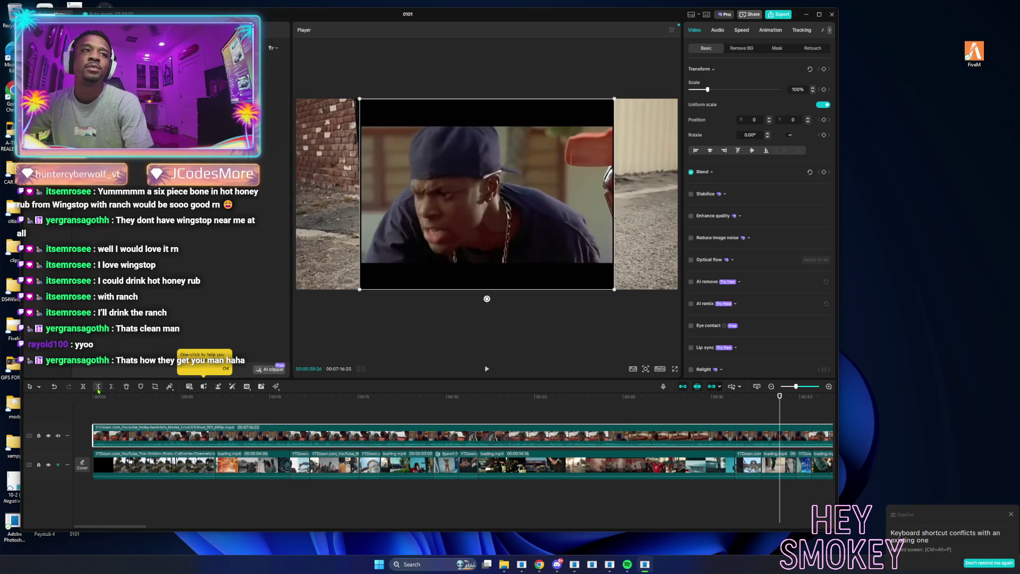
Cut the Friday overlay clip's start at the playhead and slide it to the timeline start.
click(98, 388)
drag(810, 433, 104, 419)
click(104, 415)
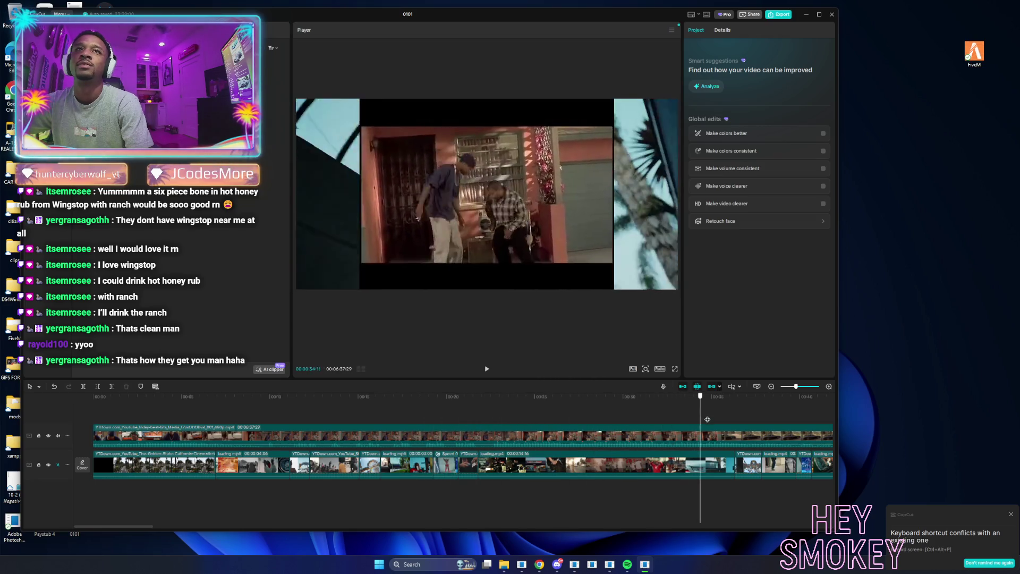
click(585, 439)
drag(585, 440, 131, 420)
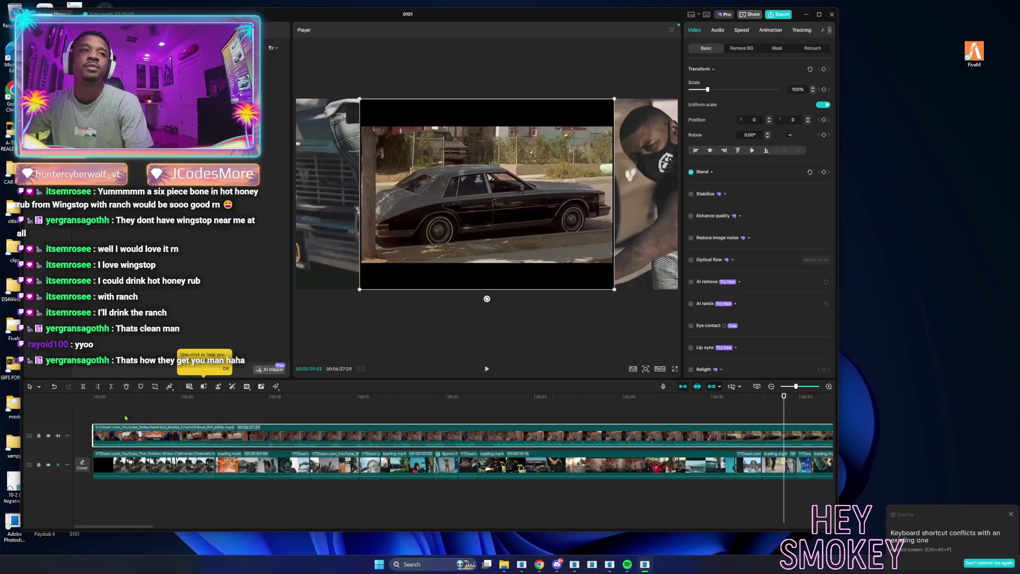
click(98, 388)
mouse_move(832, 437)
mouse_down()
mouse_move(141, 433)
mouse_move(101, 410)
mouse_move(807, 426)
mouse_up()
click(98, 409)
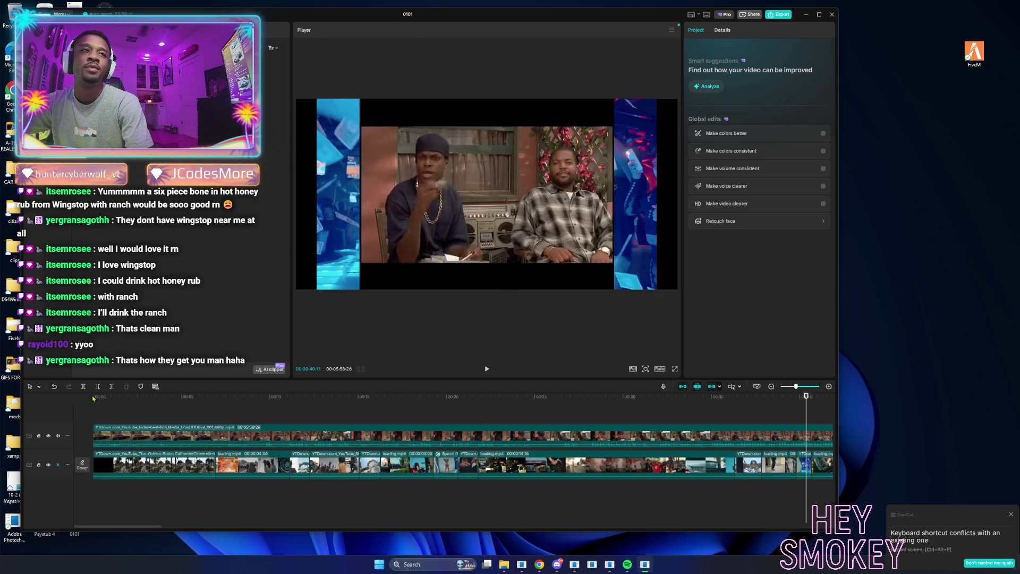
Undo the last two edits and redo the trim, moving the Friday clip to the start.
key(ctrl+z)
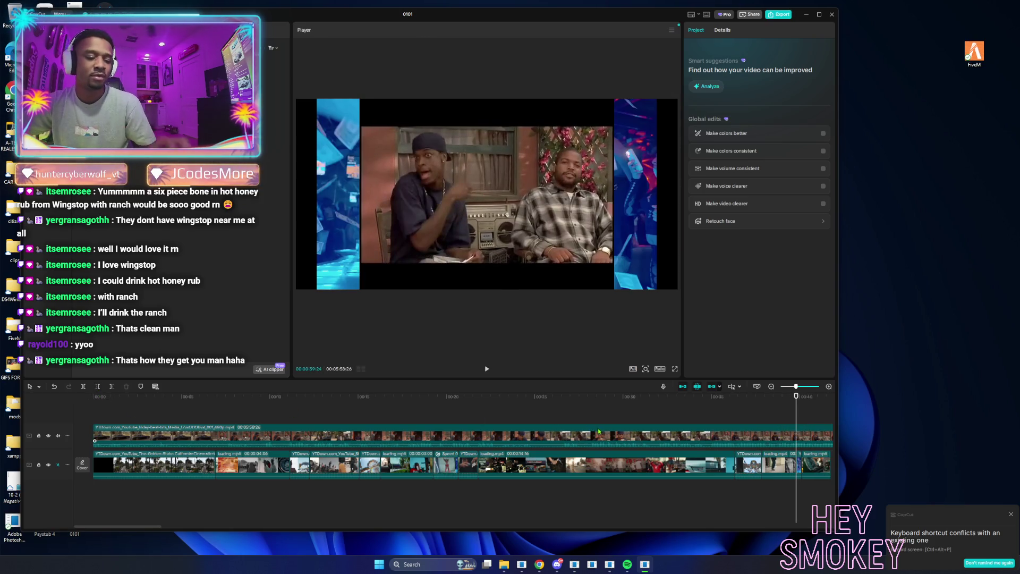
key(ctrl+z)
click(723, 433)
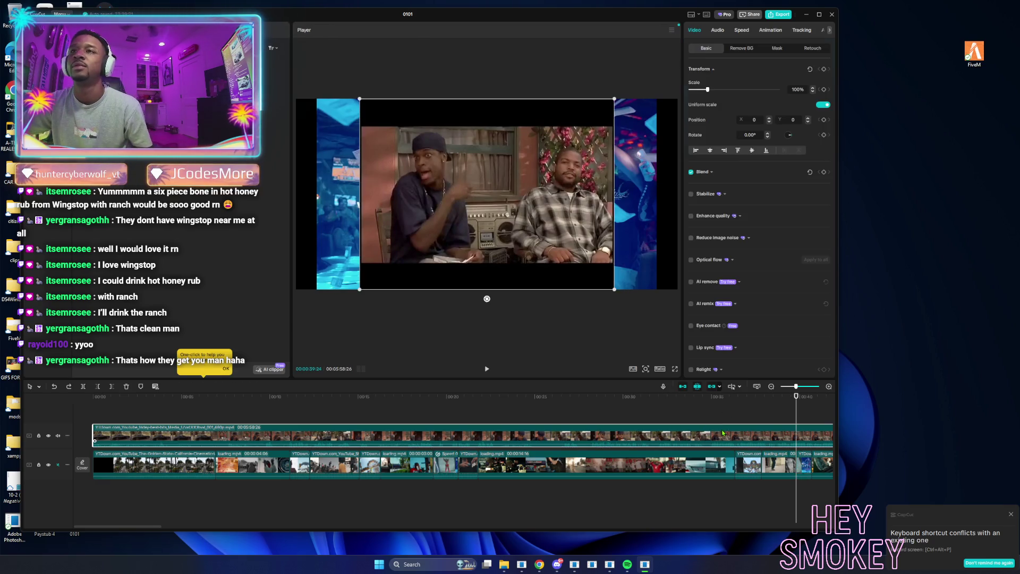
click(97, 386)
mouse_move(802, 442)
mouse_down()
mouse_move(97, 436)
mouse_move(137, 422)
mouse_move(761, 437)
mouse_up()
click(100, 418)
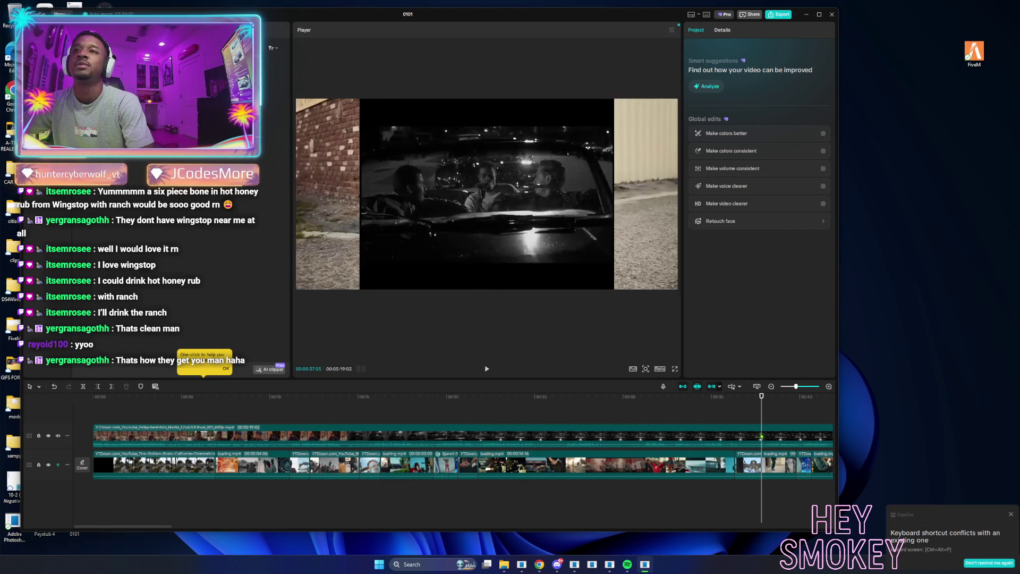
Trim the overlay clip with Q, slide it to the start, and zoom the timeline out.
key(q)
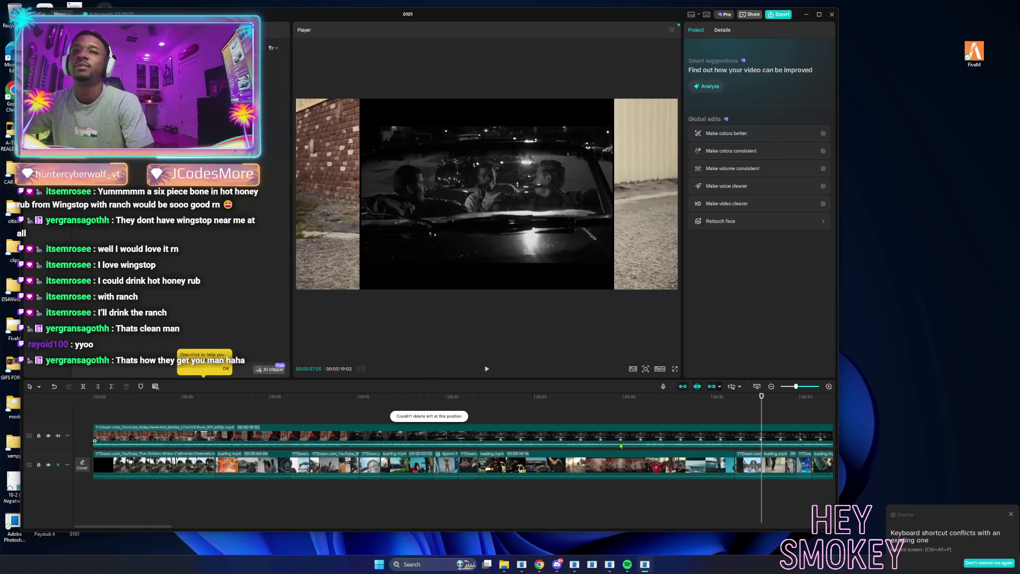
click(612, 441)
key(q)
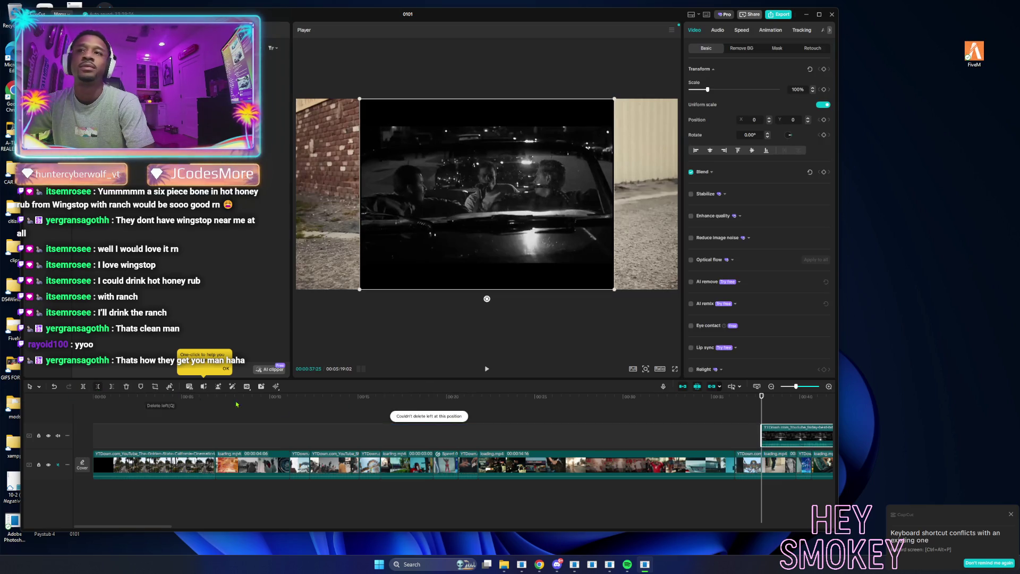
drag(791, 435, 122, 434)
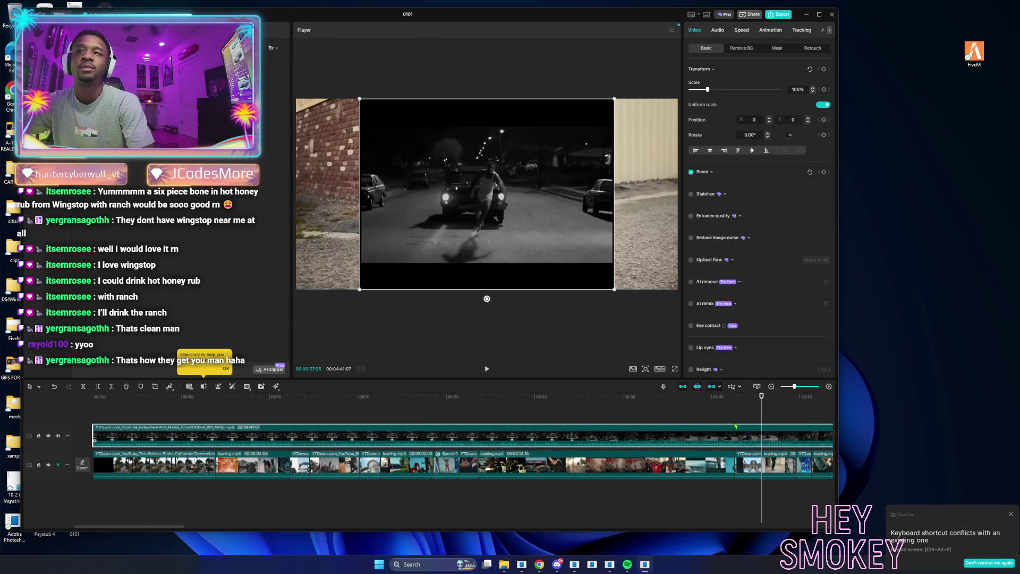
click(770, 386)
click(771, 386)
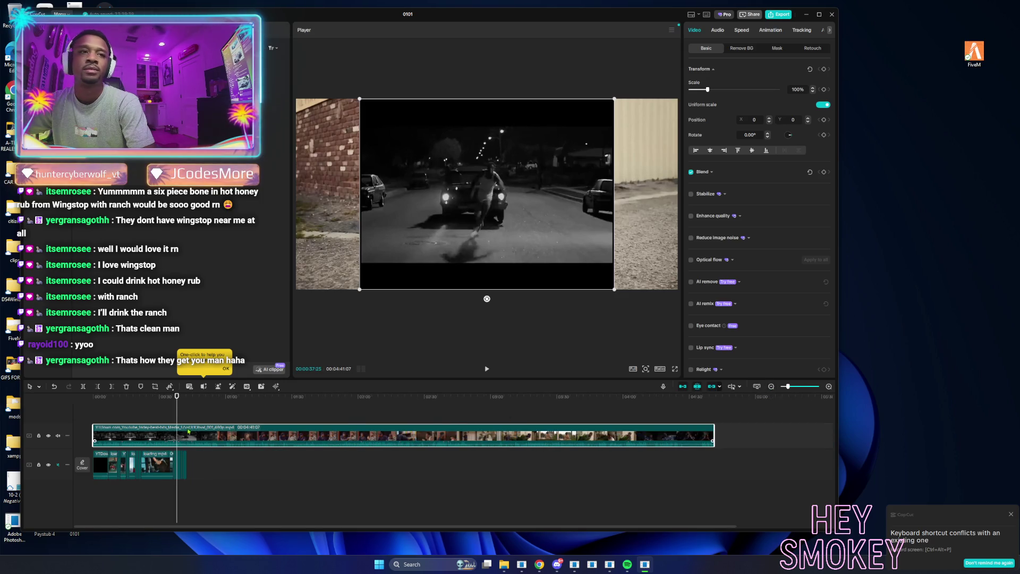
Cut the clip before 1:41 and slide it to begin around 0:07, near the CALIFORNIA shot.
mouse_move(178, 413)
mouse_down()
mouse_move(331, 414)
mouse_move(318, 411)
mouse_up()
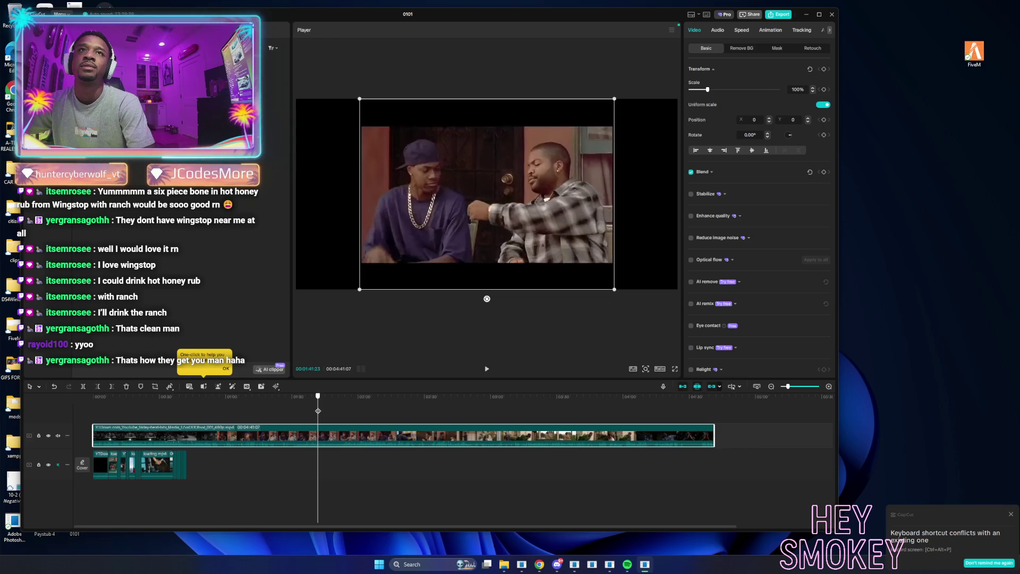
click(98, 388)
drag(344, 433, 212, 463)
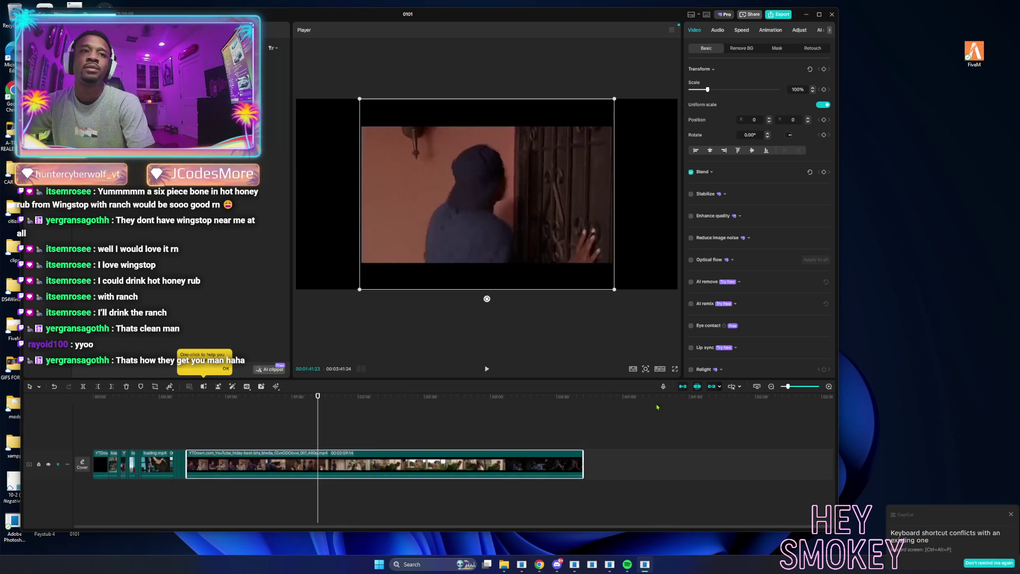
click(829, 387)
key(ctrl+z)
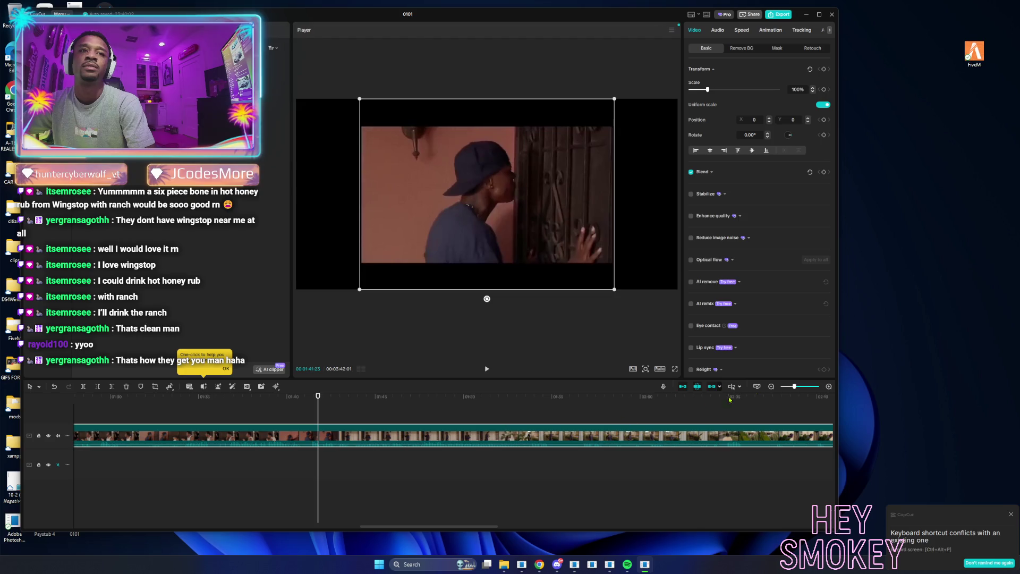
click(771, 386)
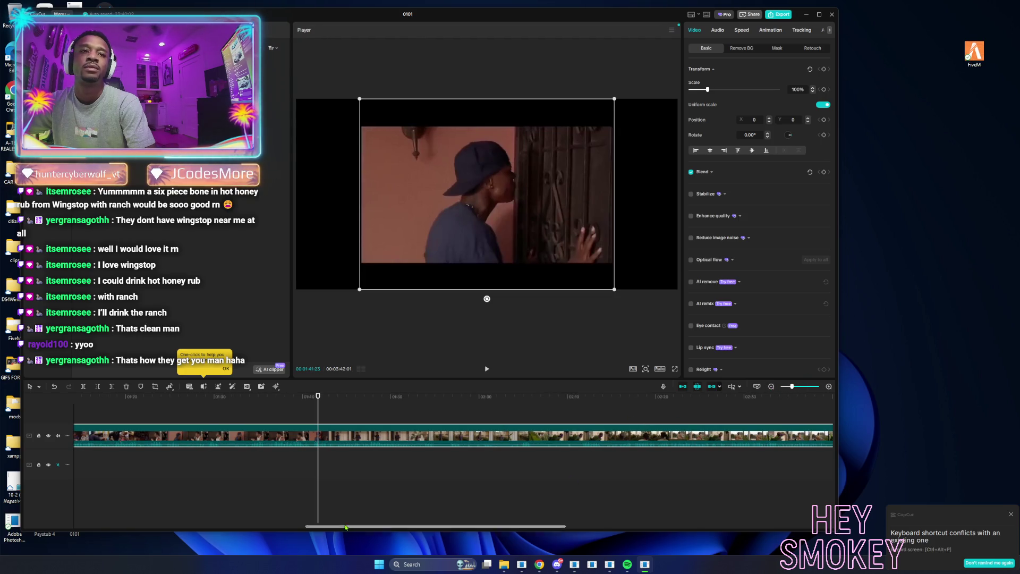
drag(342, 529, 133, 529)
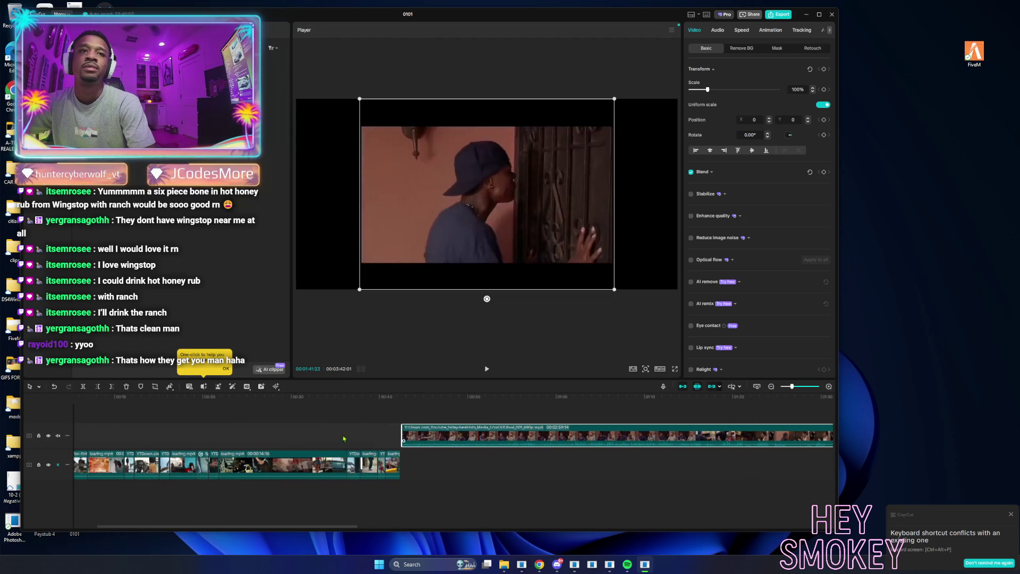
drag(458, 435, 146, 433)
mouse_move(91, 414)
mouse_down()
mouse_move(212, 417)
mouse_move(159, 412)
mouse_move(187, 413)
mouse_up()
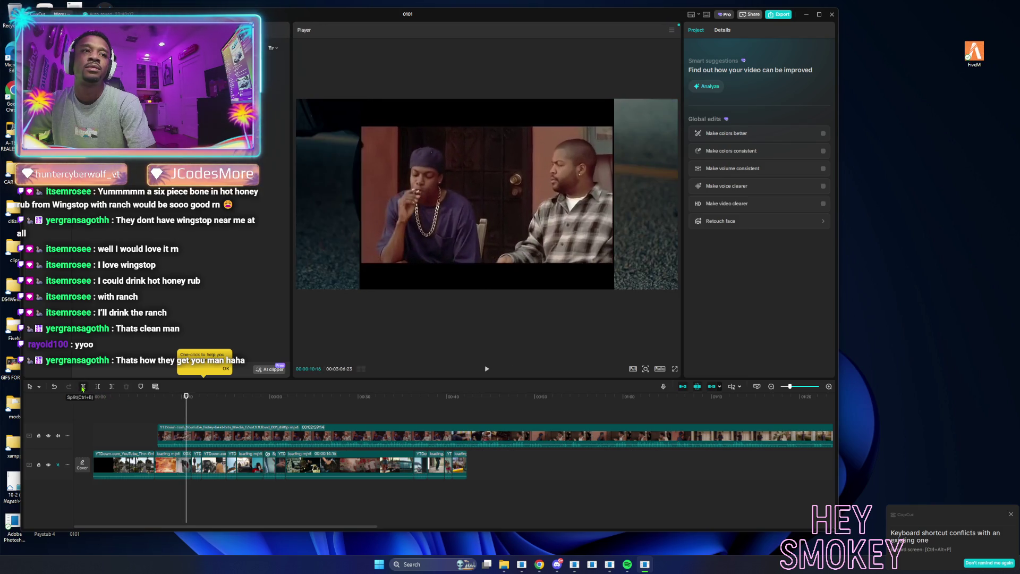
click(171, 437)
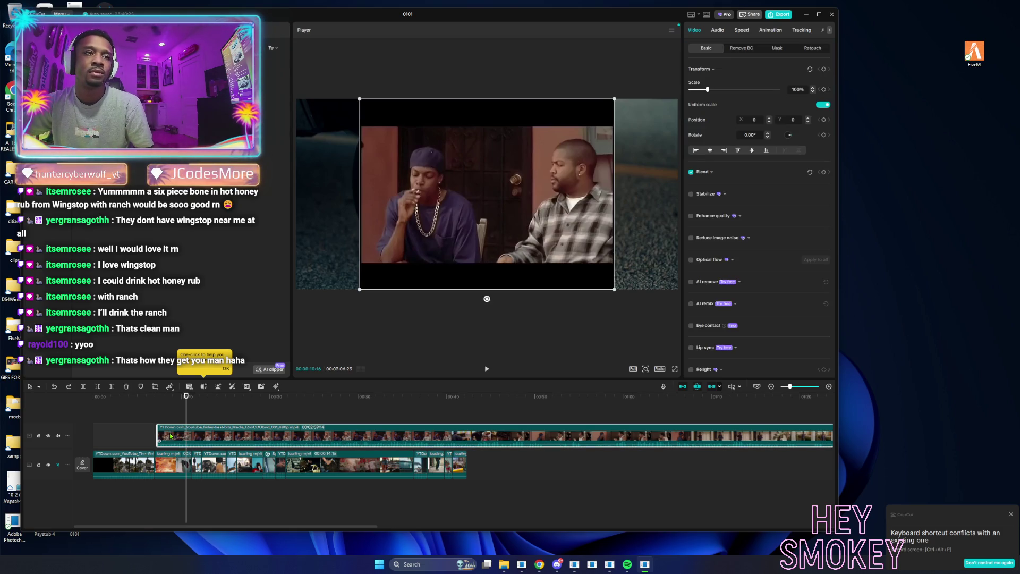
Split off the Friday clip's opening into the main track, hide the overlay, and scale it to 150%.
click(83, 386)
drag(173, 435, 204, 455)
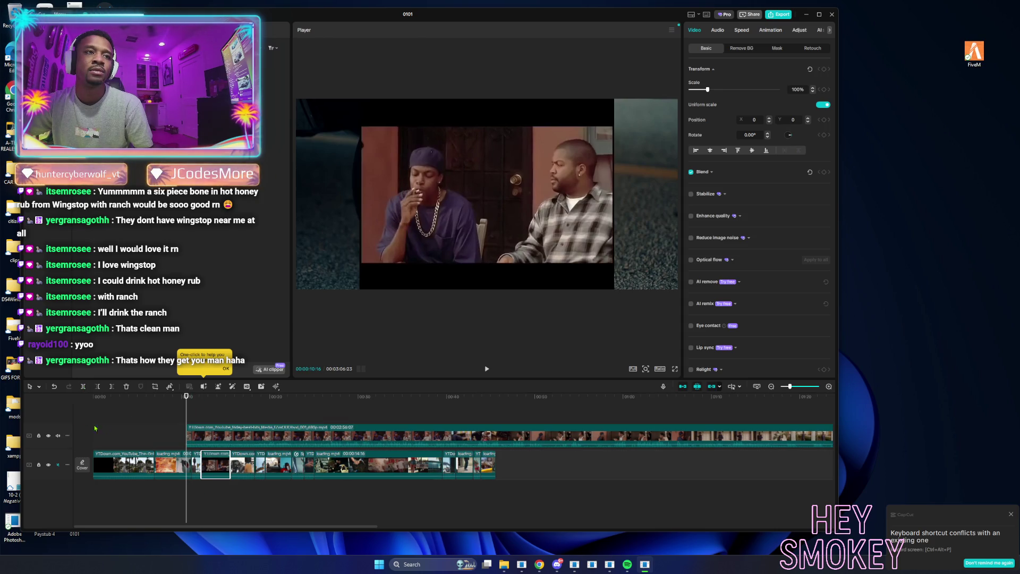
click(48, 436)
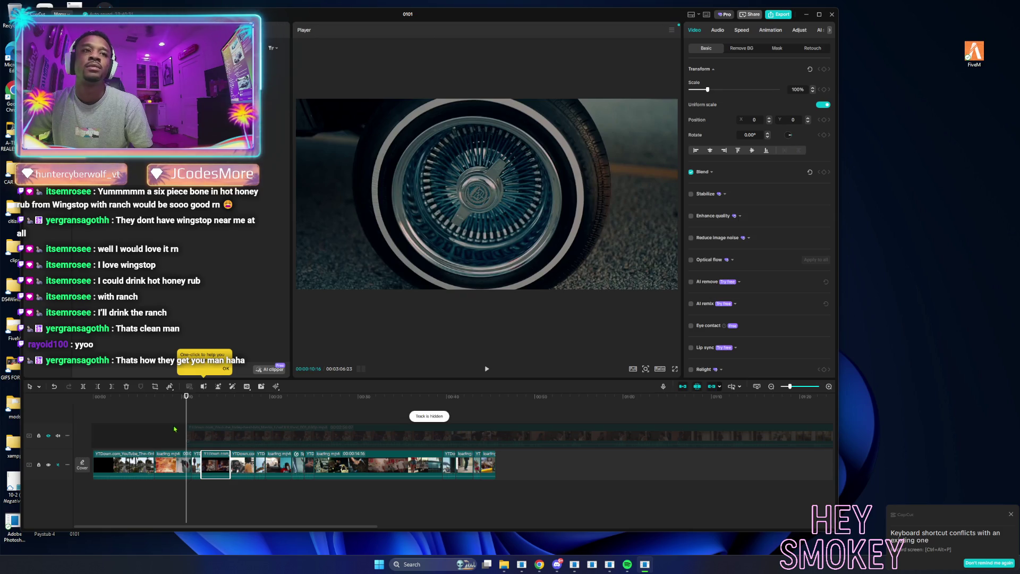
drag(186, 421, 200, 421)
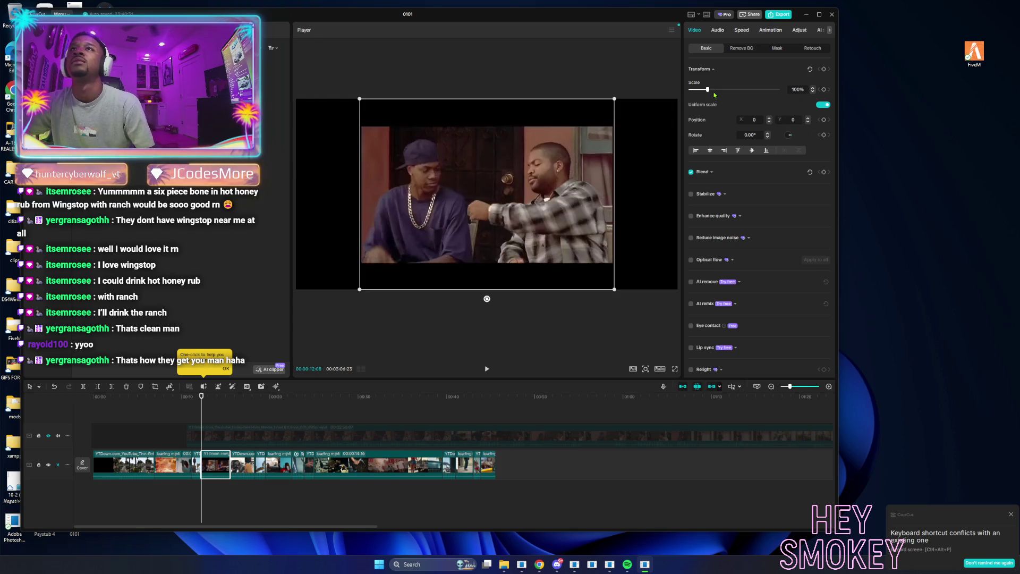
drag(707, 90, 716, 93)
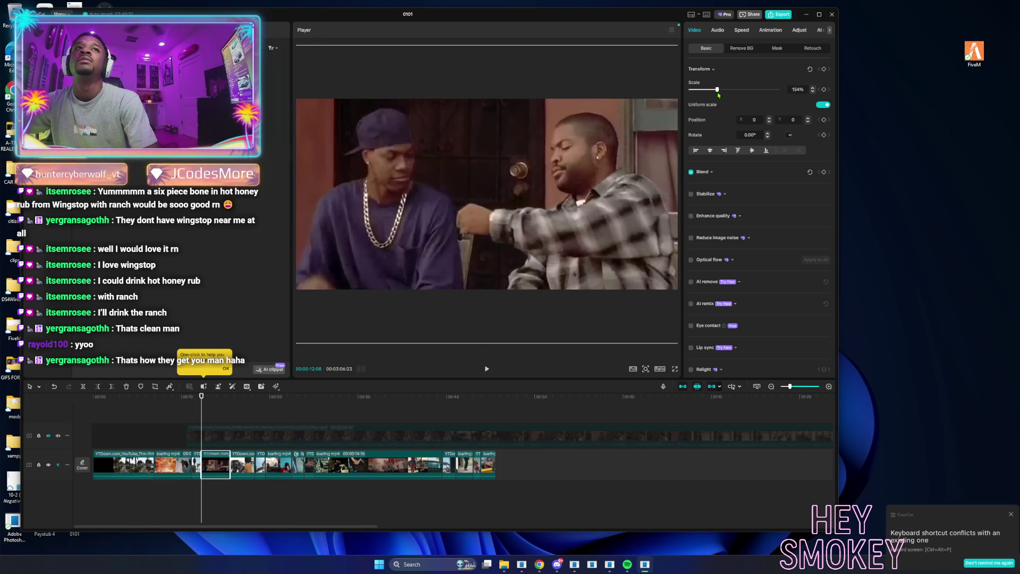
click(189, 414)
key(space)
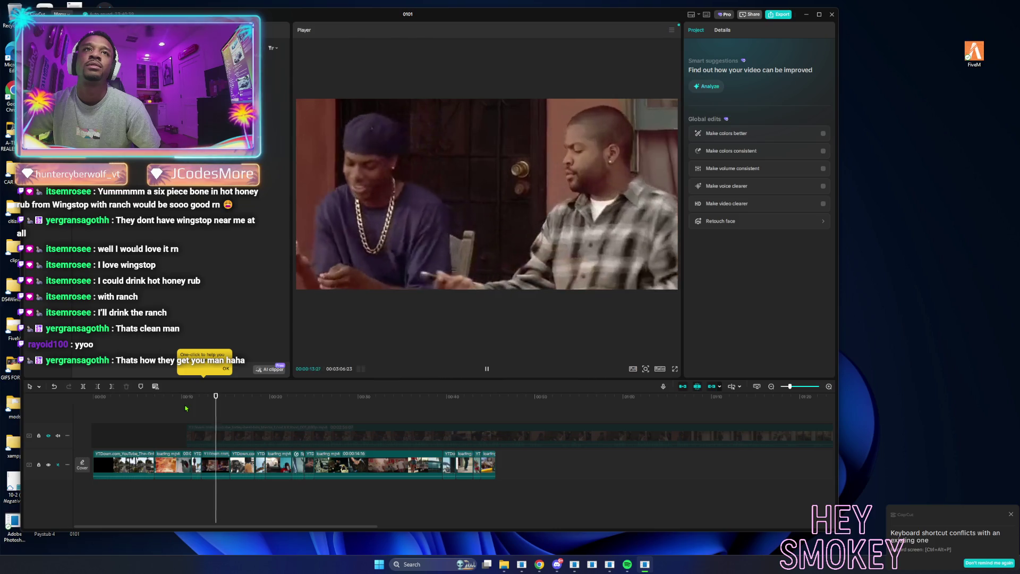
key(space)
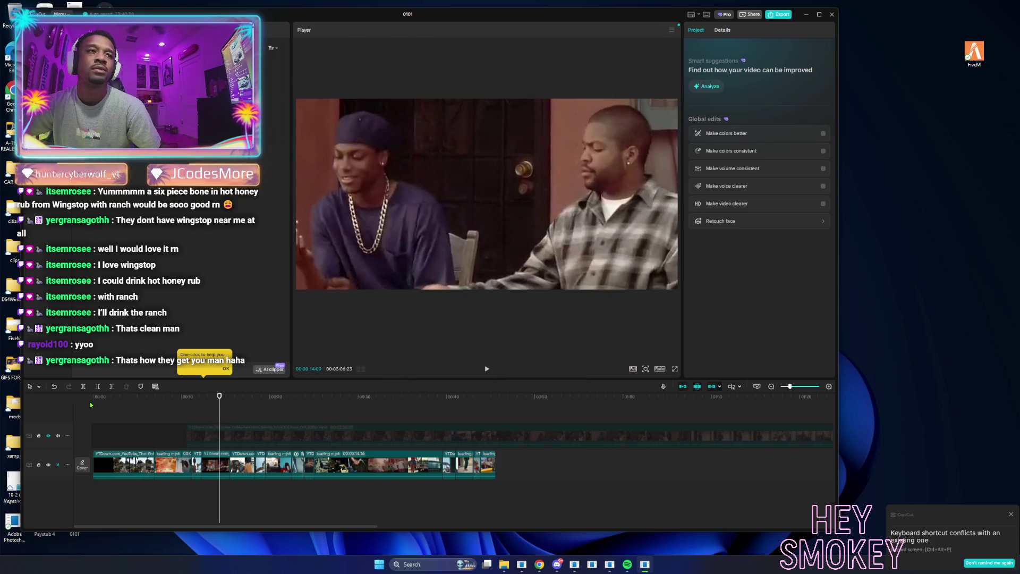
click(98, 386)
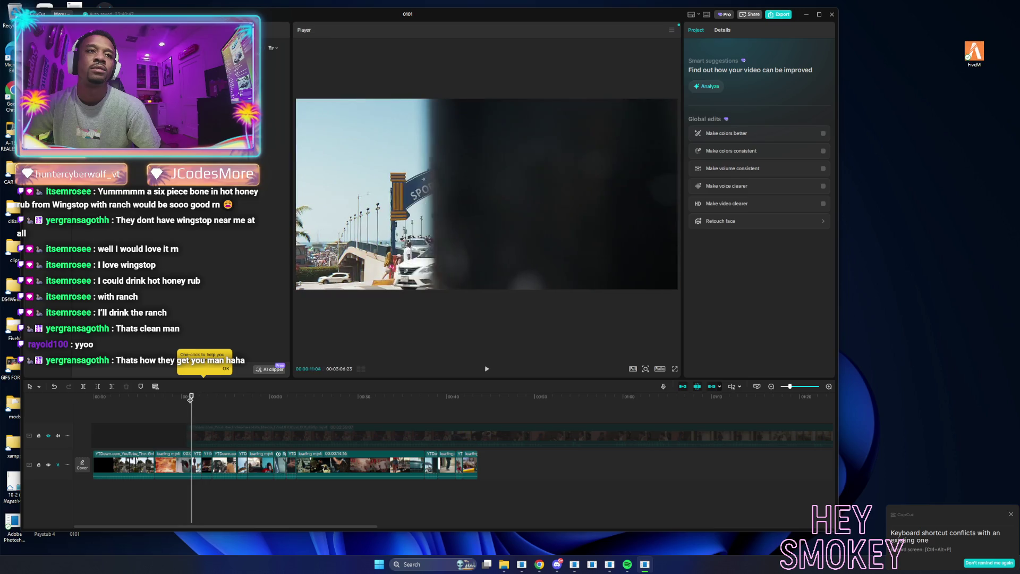
key(space)
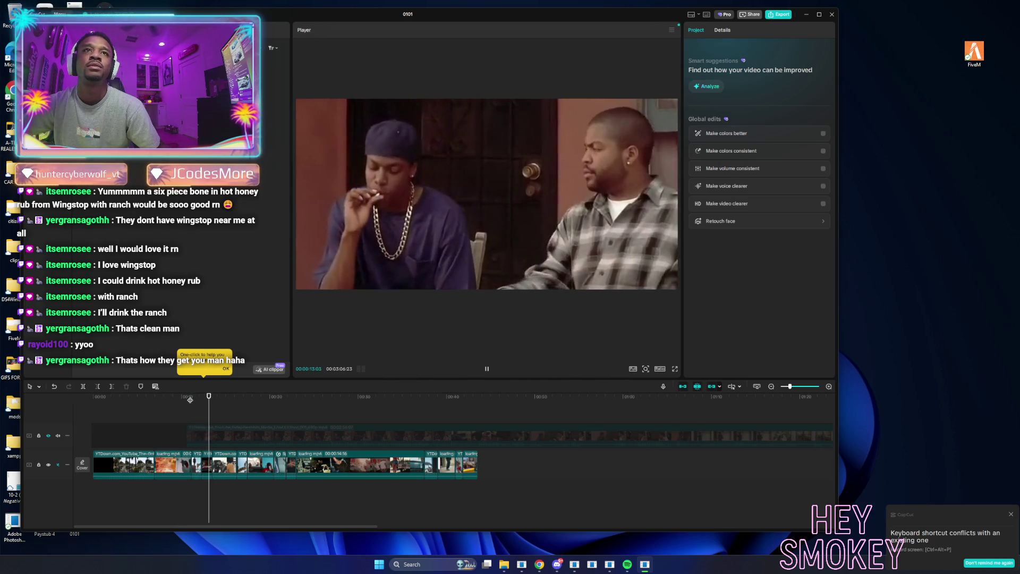
key(space)
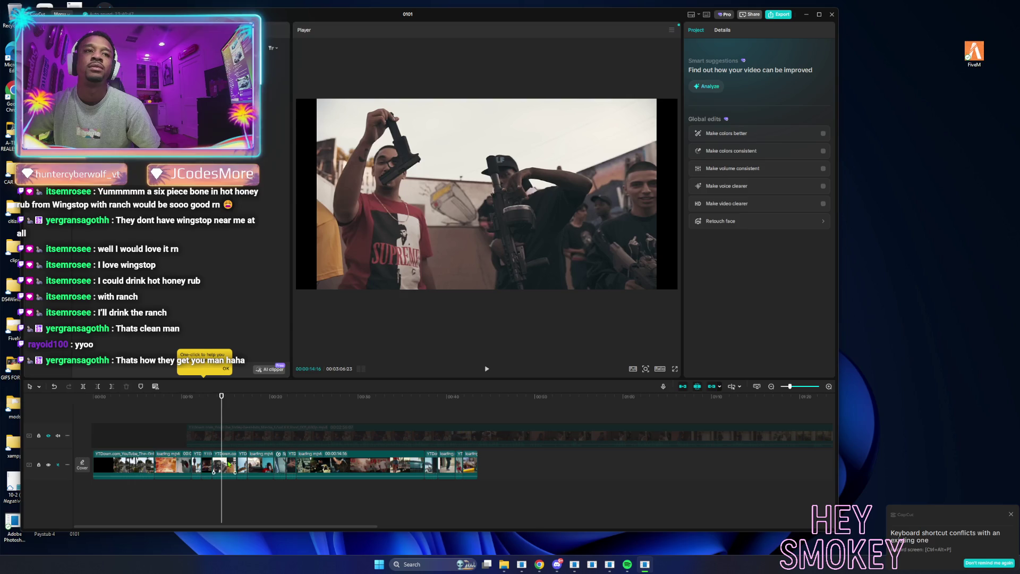
click(218, 466)
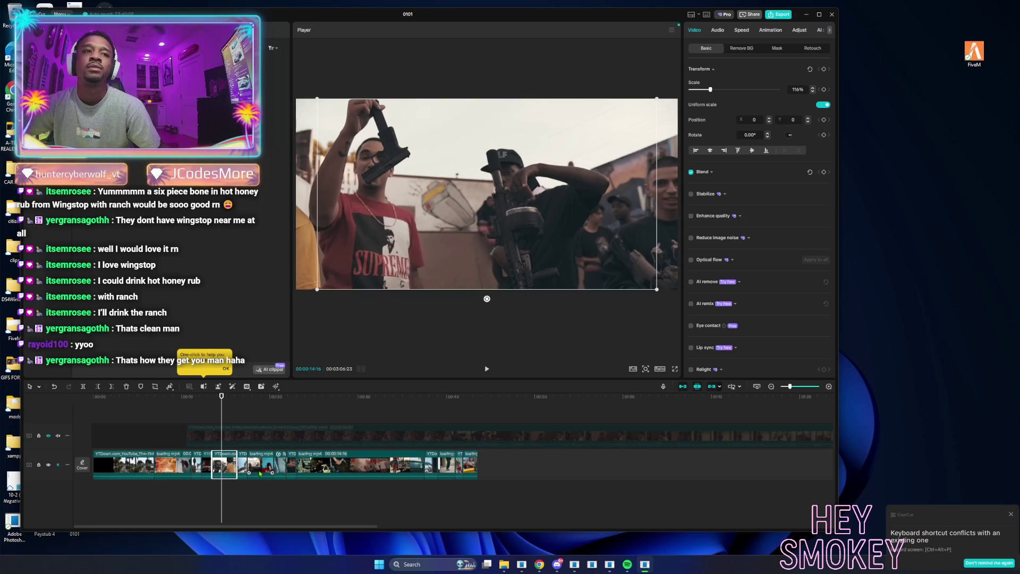
key(space)
click(99, 416)
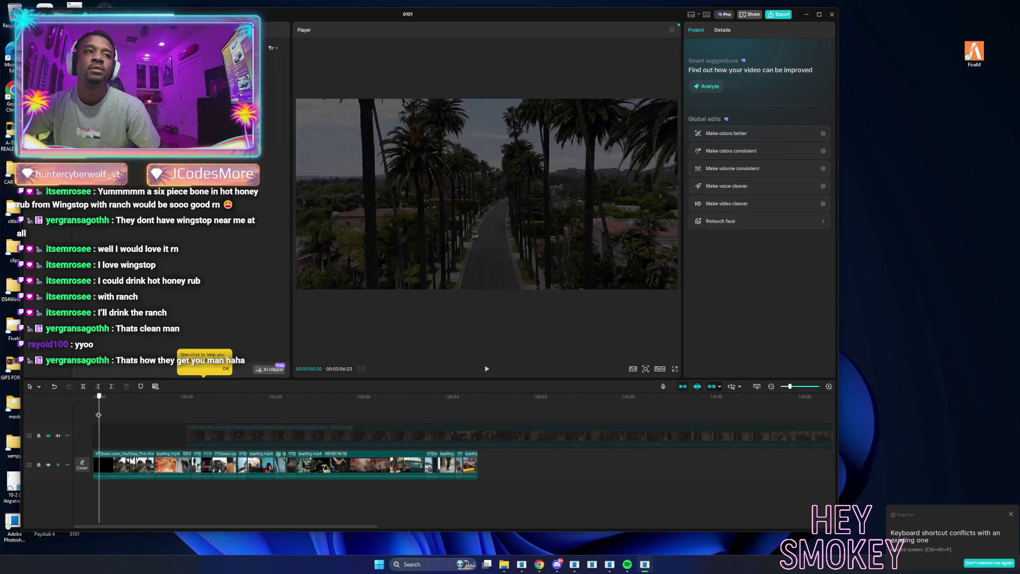
key(space)
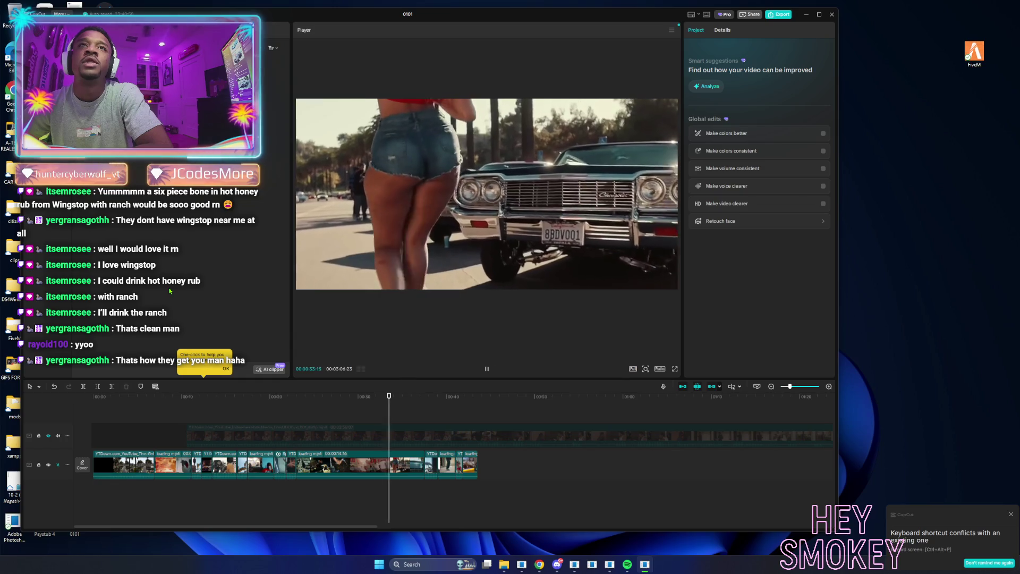
click(370, 412)
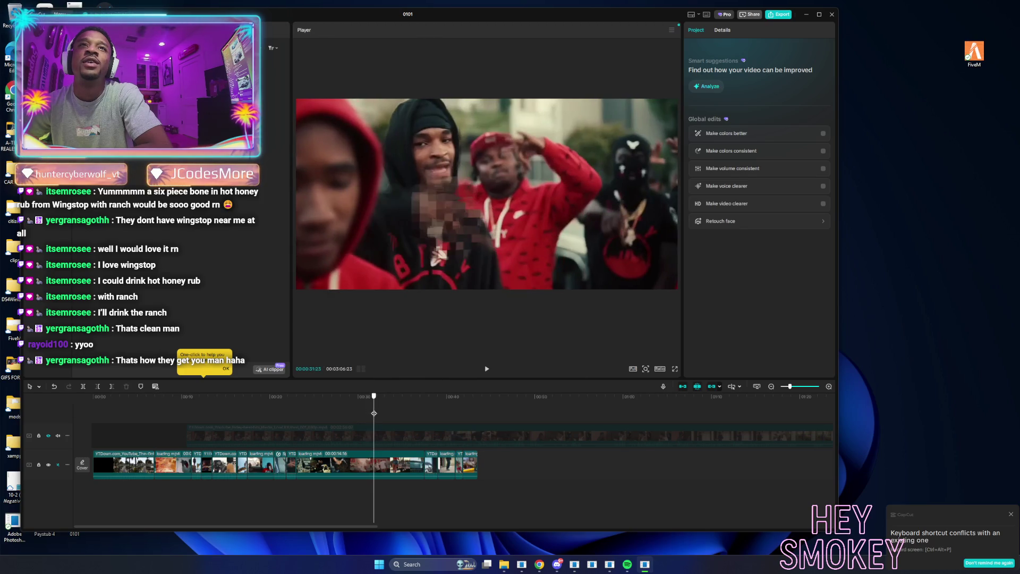
drag(376, 414, 478, 425)
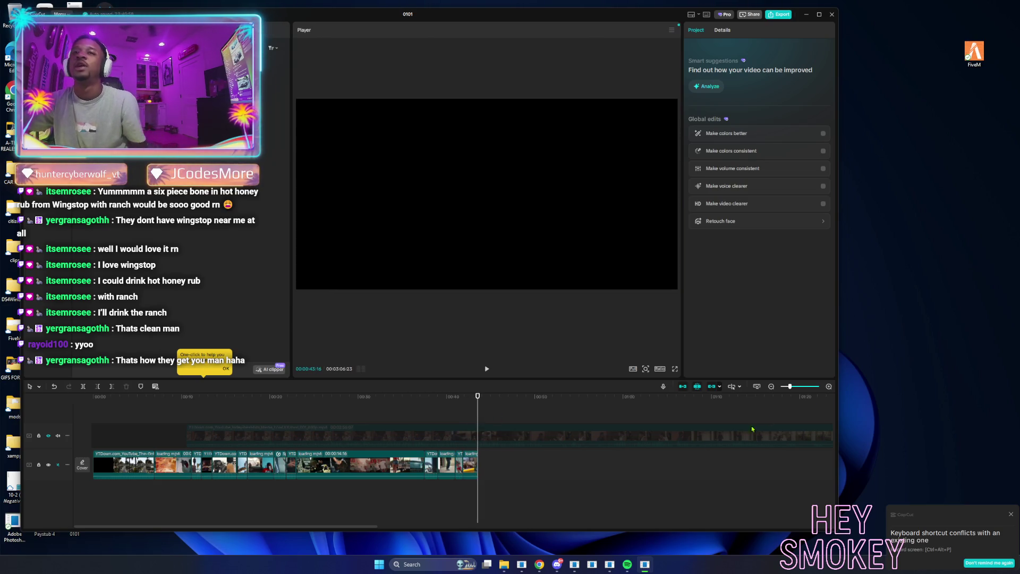
click(645, 437)
Delete the upper-track clip, return playback to about 0:41, and maximize the YouTube window.
key(Delete)
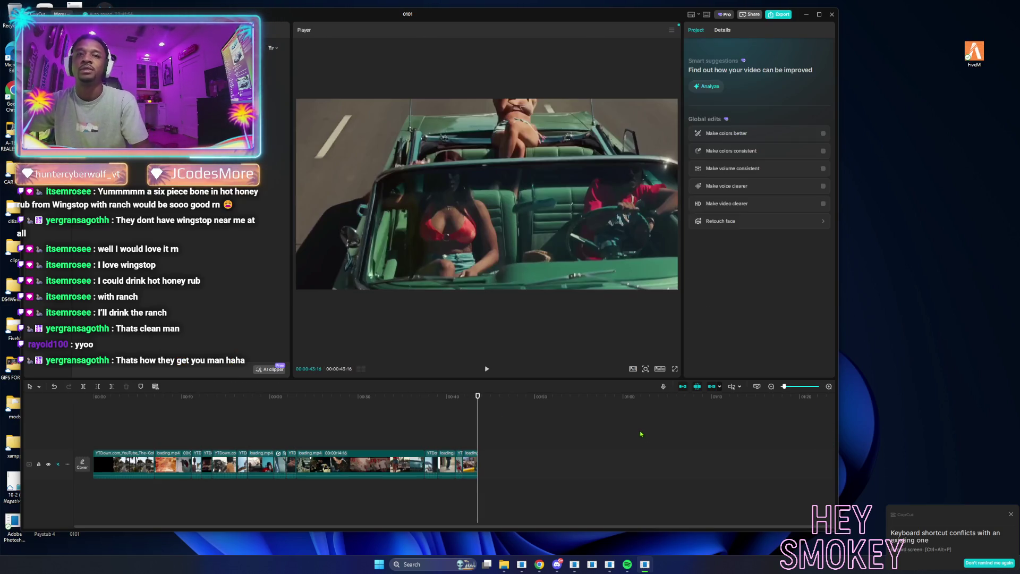
click(459, 430)
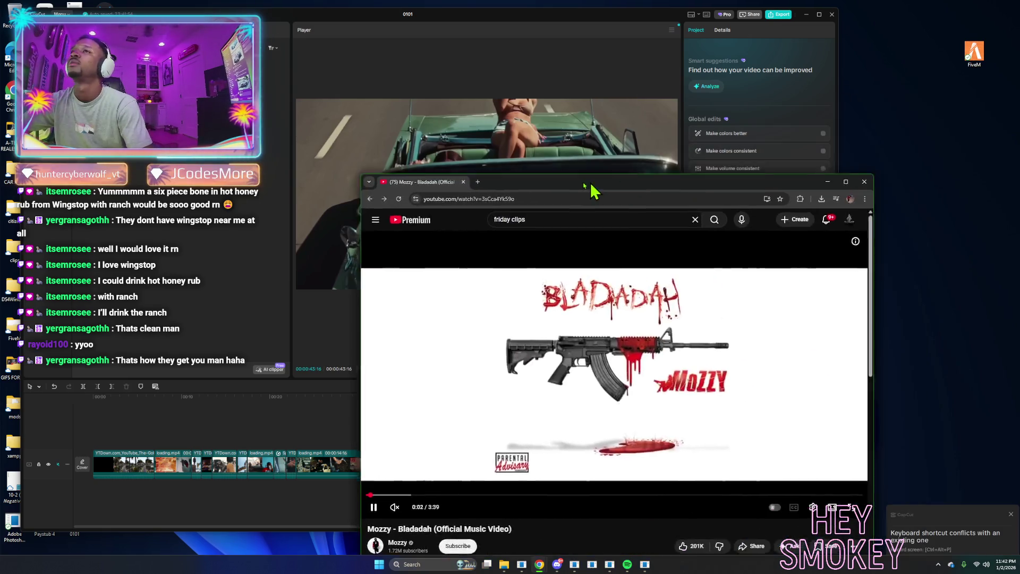
drag(592, 186, 478, 9)
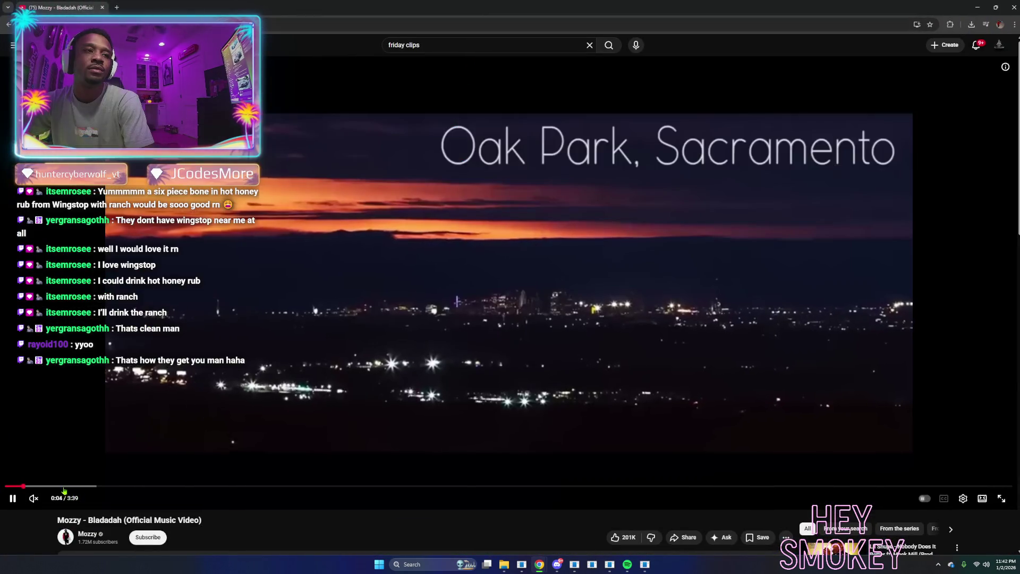
Skip through the Bladadah video to about 0:39.
click(64, 486)
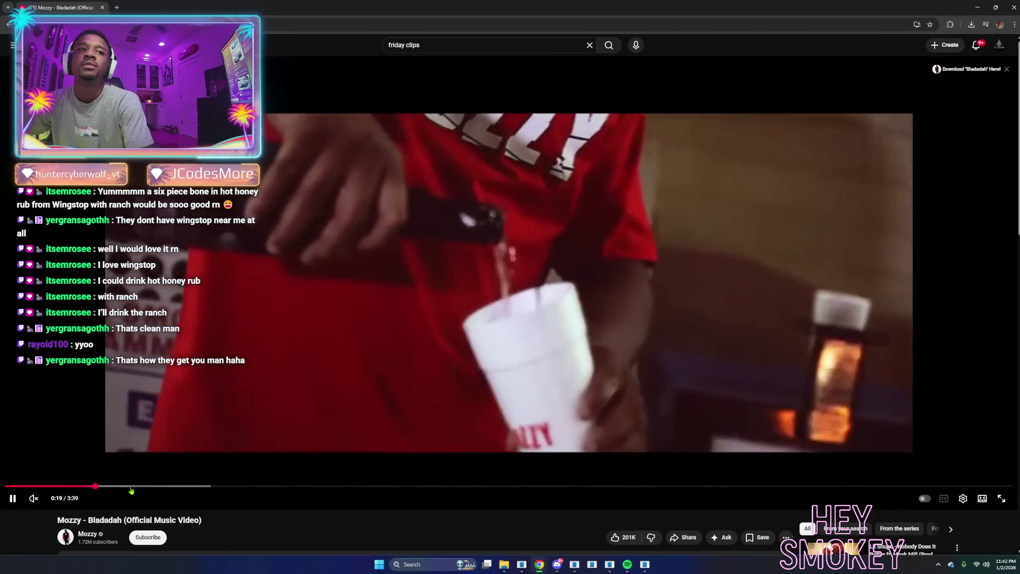
click(131, 487)
click(161, 486)
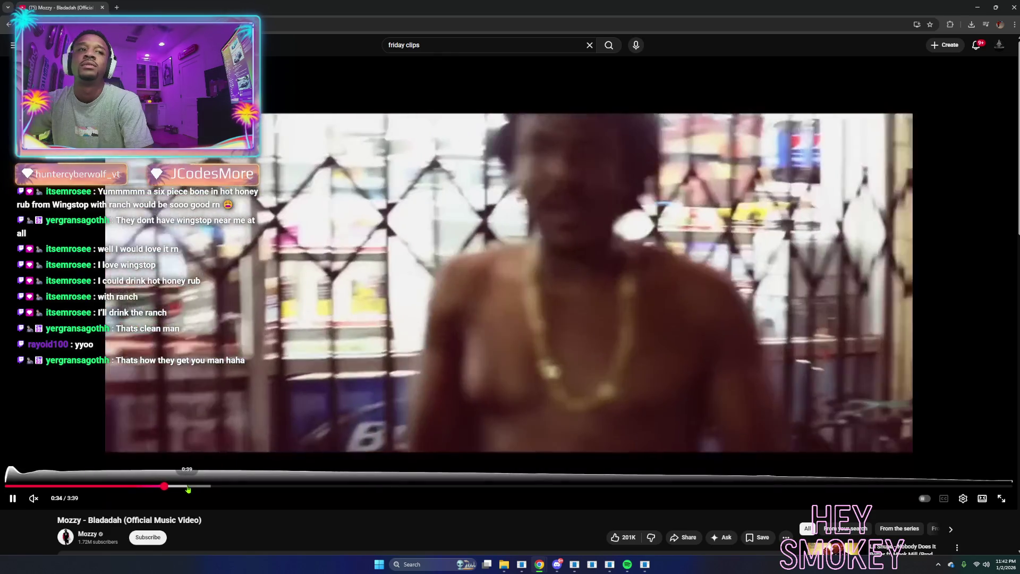
click(188, 487)
scroll(226, 443, down, 2)
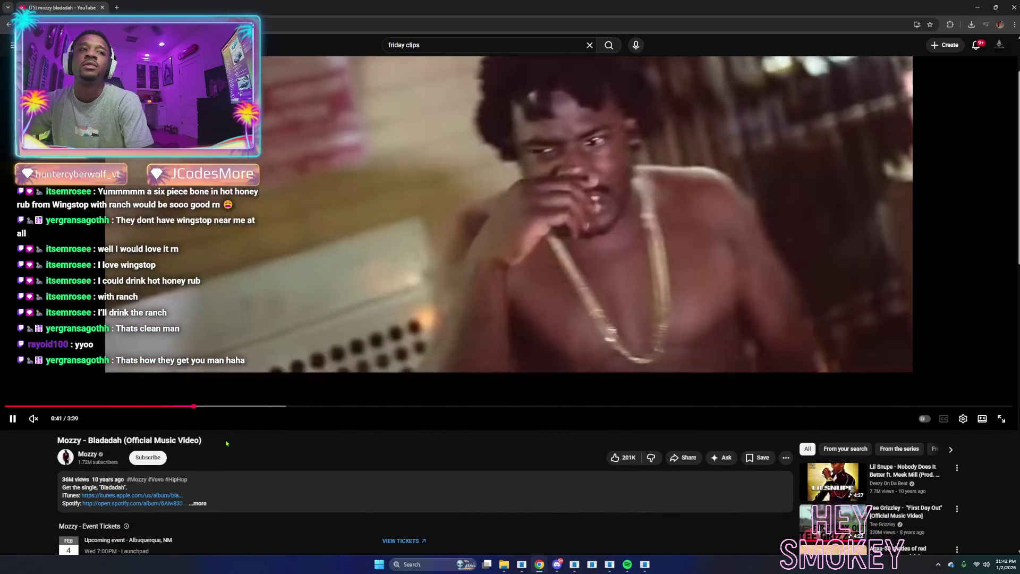
Return to the Mozzy channel's Videos tab and open the 4 A NECKLACE video.
key(alt+Left)
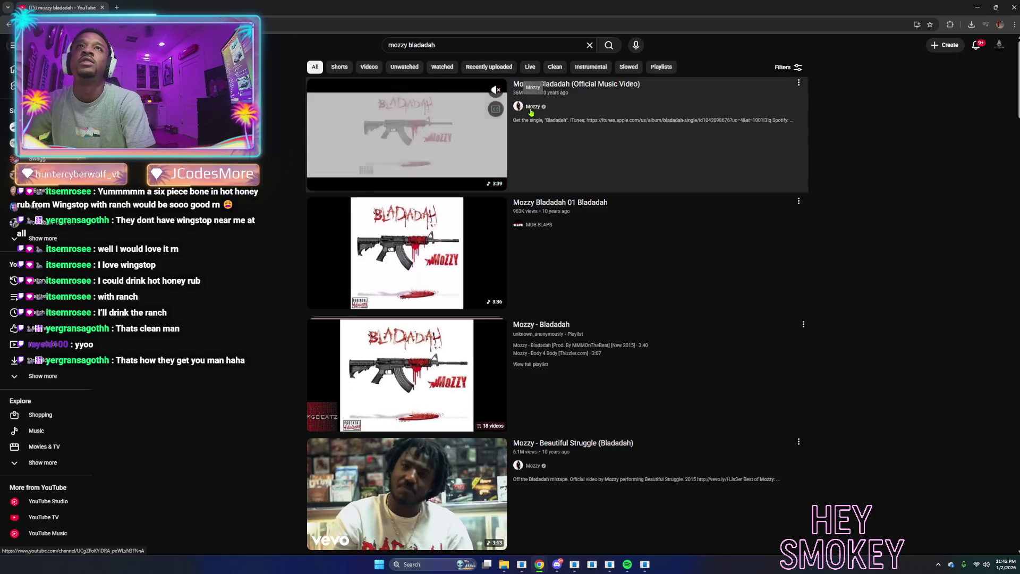
mouse_move(325, 279)
key(alt+Left)
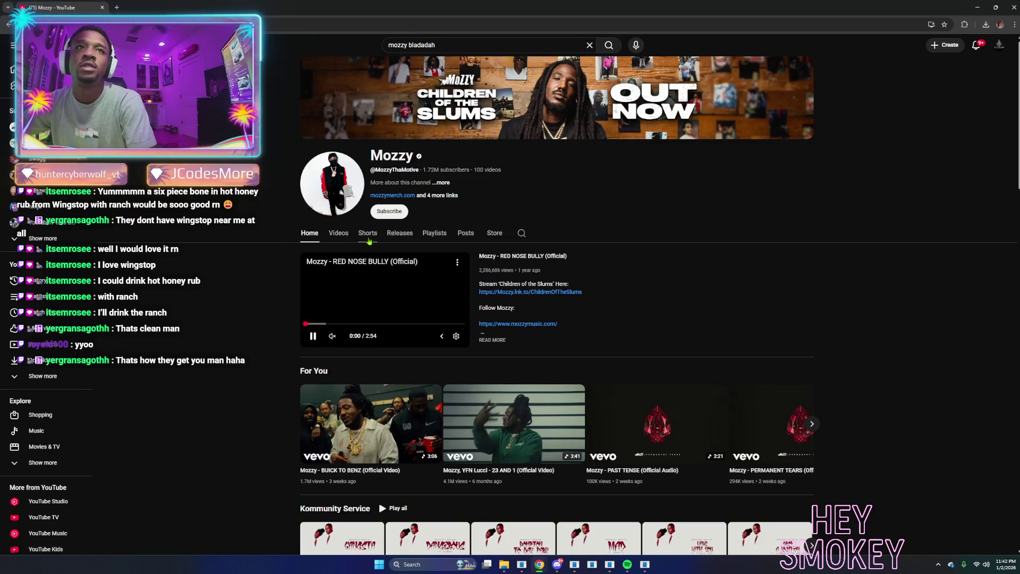
click(369, 235)
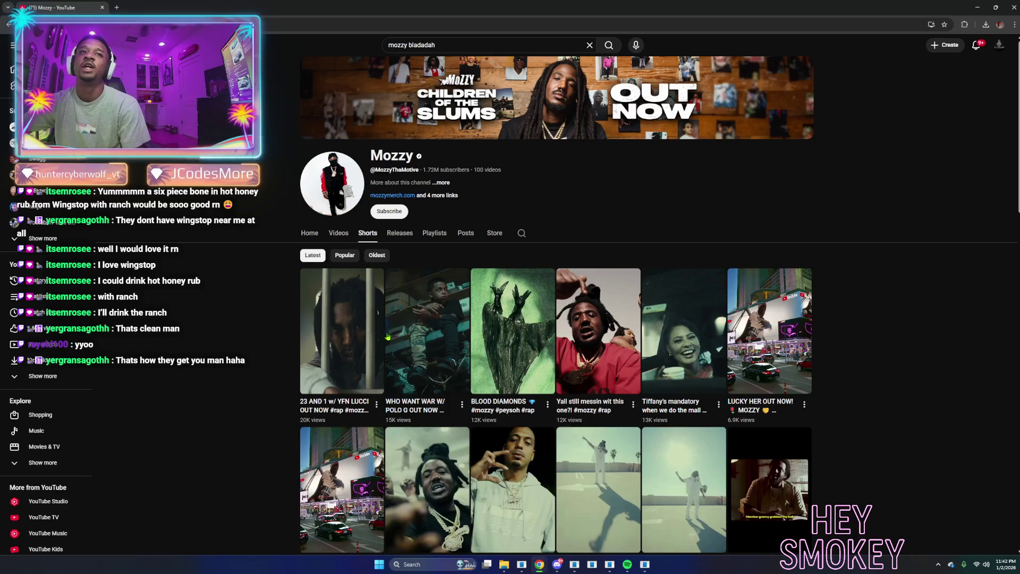
click(344, 238)
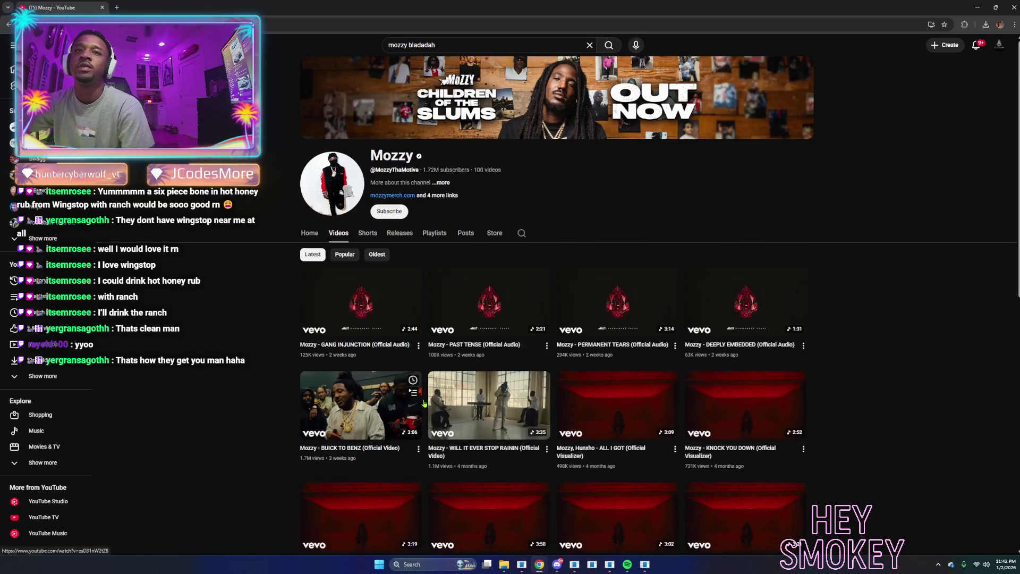
scroll(422, 401, down, 7)
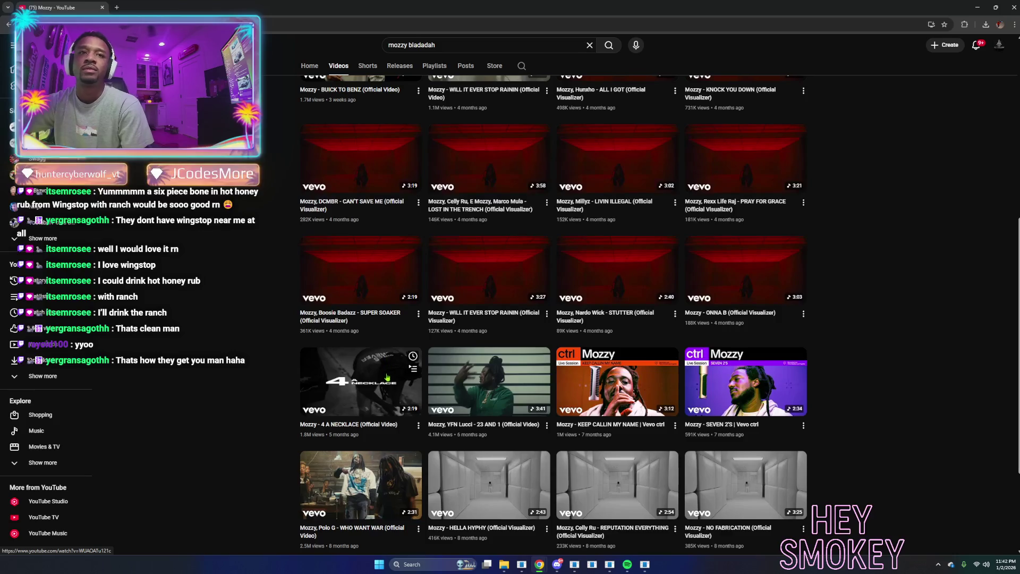
scroll(386, 377, down, 2)
click(327, 353)
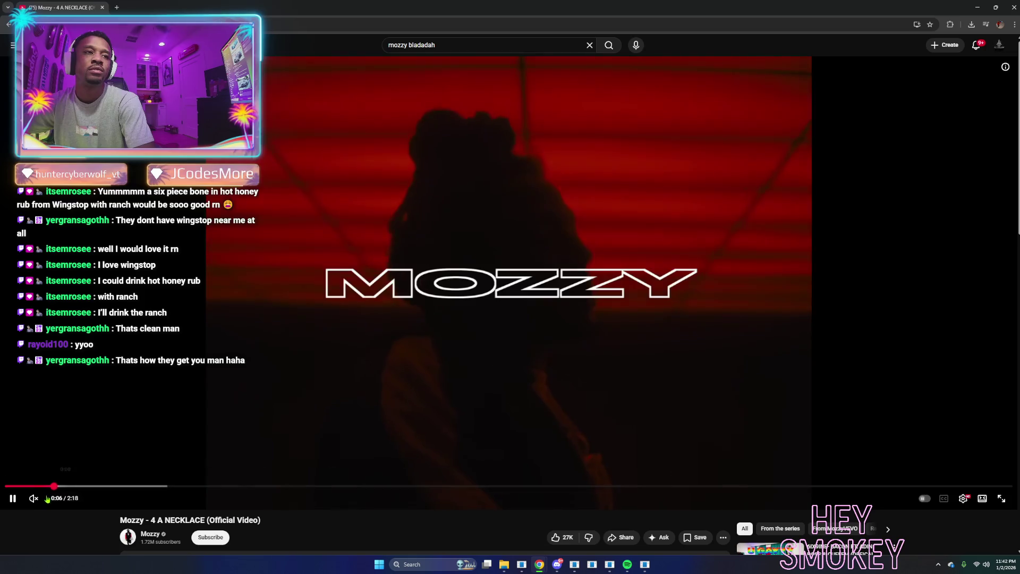
Unmute 4 A NECKLACE, skip through it to around 0:50, then turn the volume fully down.
click(33, 497)
click(100, 486)
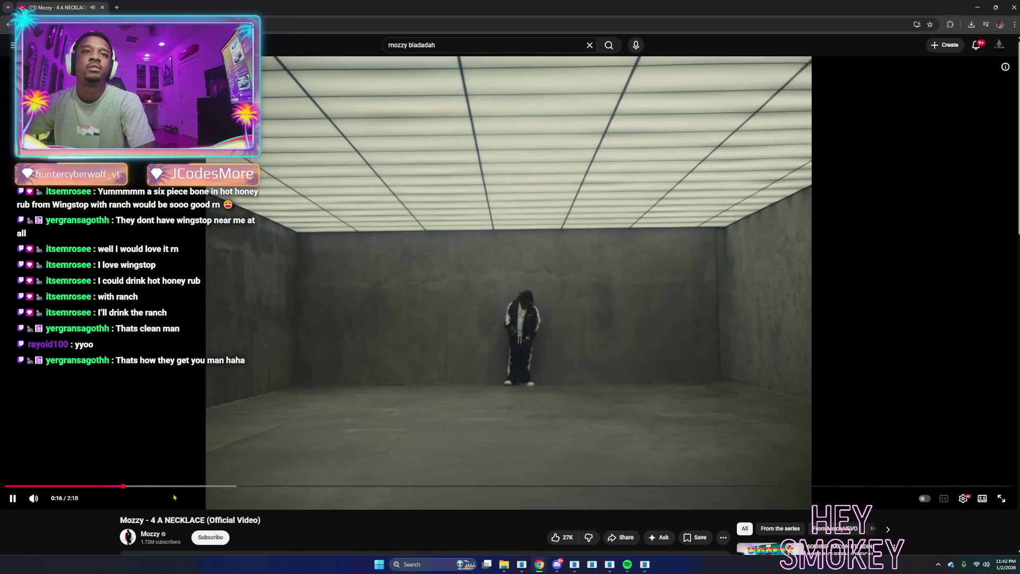
click(175, 486)
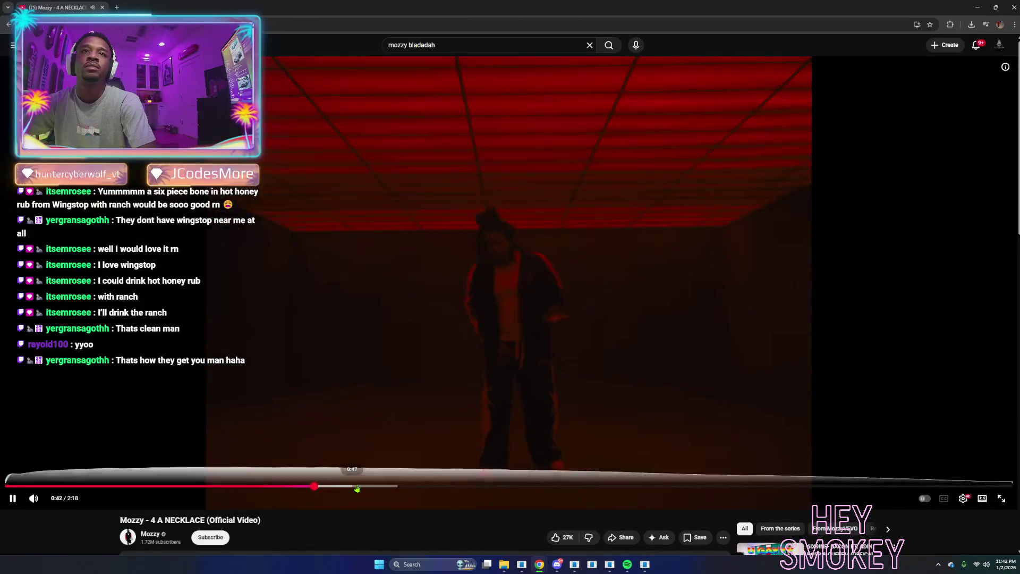
drag(357, 488, 410, 488)
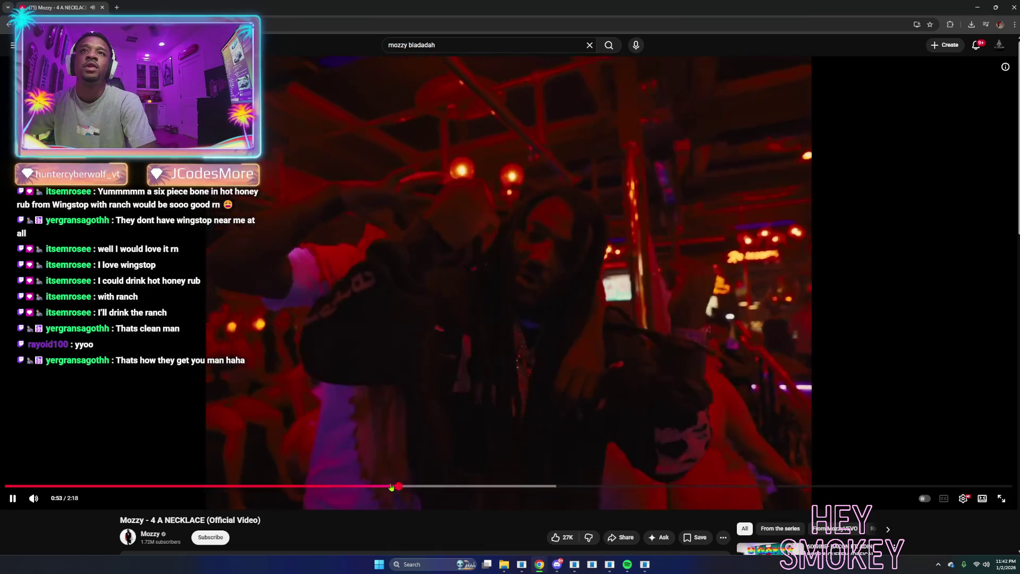
click(377, 487)
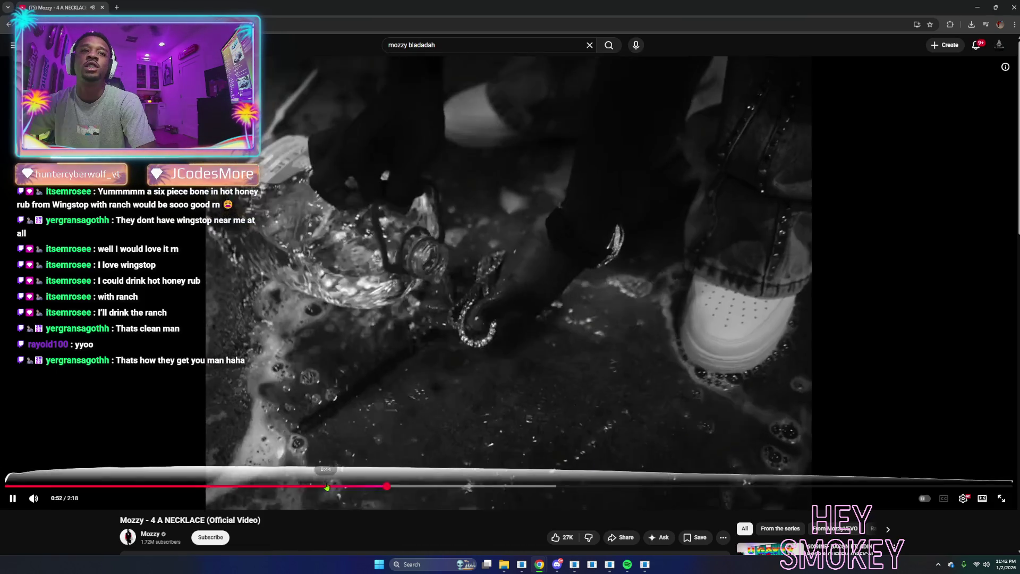
key(Left)
key(Left)
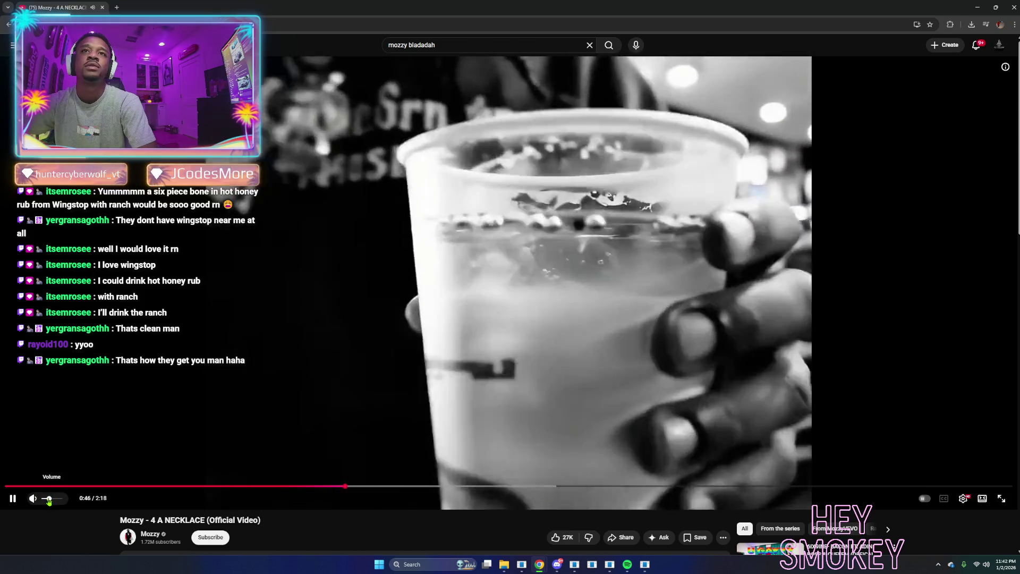
drag(48, 501, 45, 505)
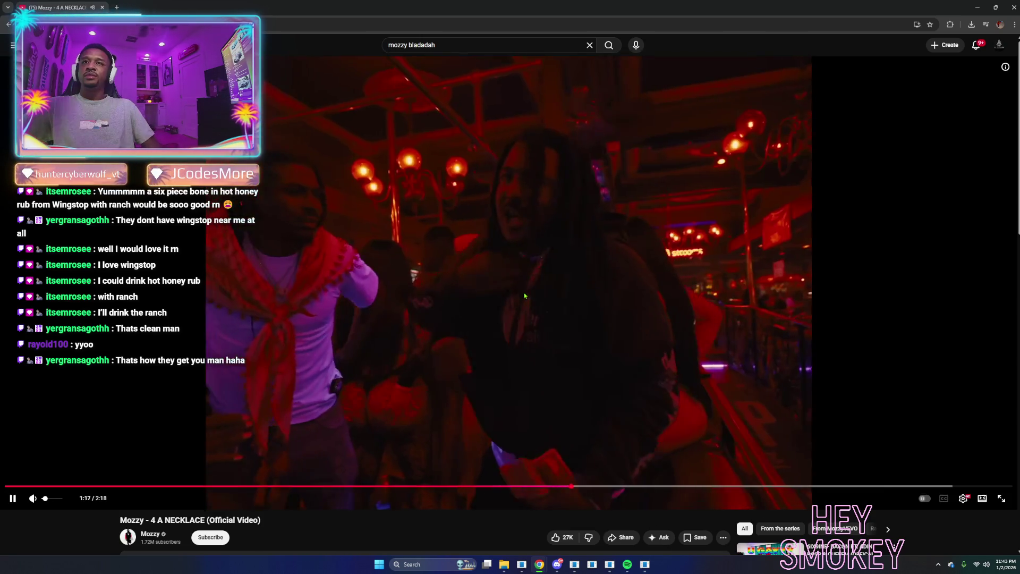
Open the NIGHTMARES video from the channel grid and skip through it to about 1:07.
key(alt+Left)
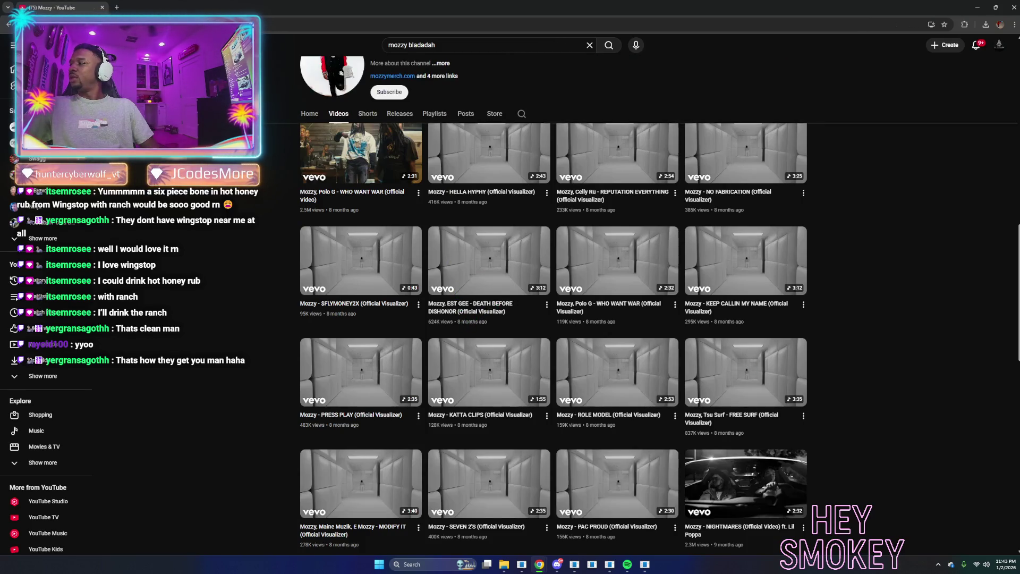
scroll(745, 479, down, 1)
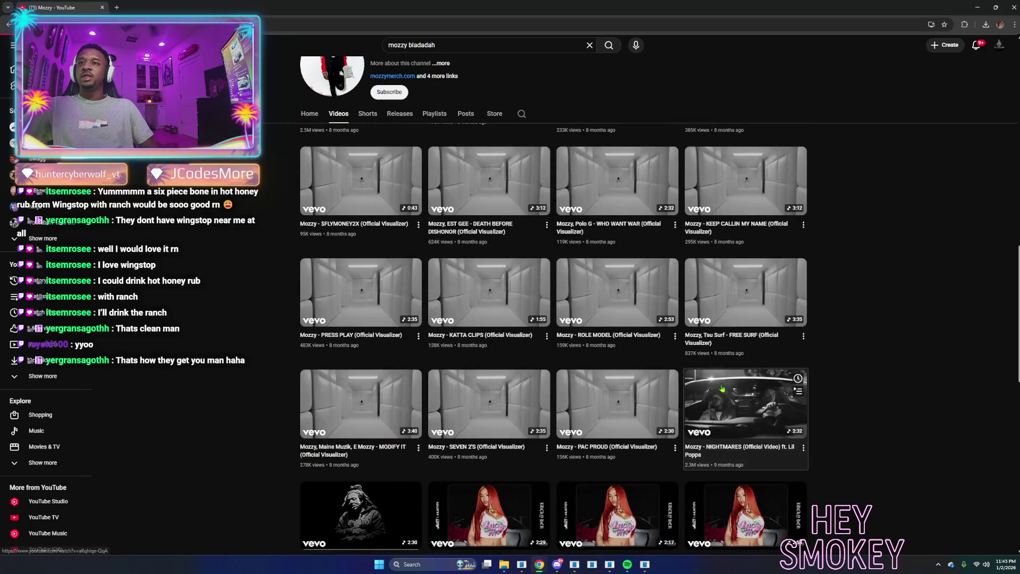
click(746, 404)
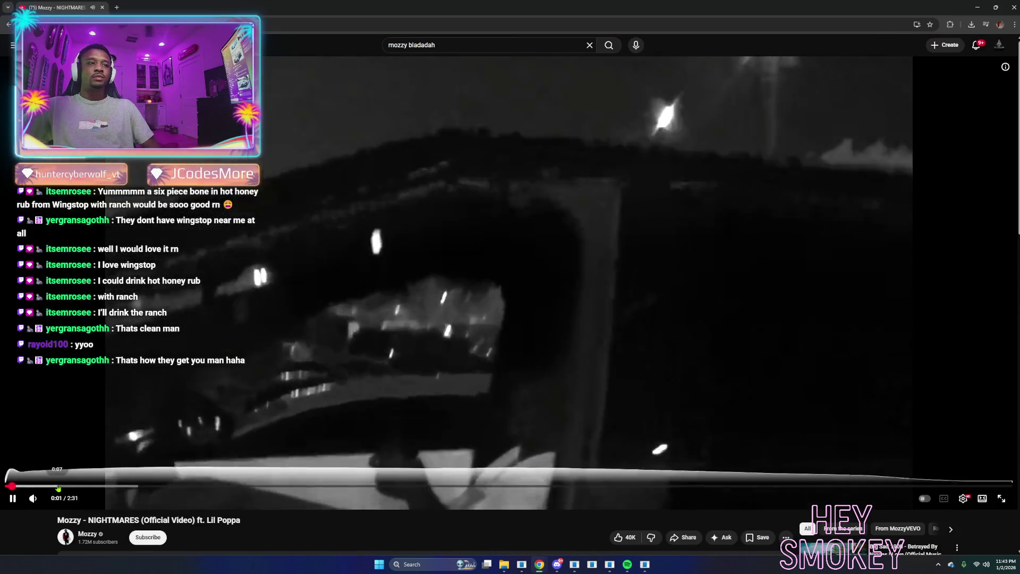
click(141, 486)
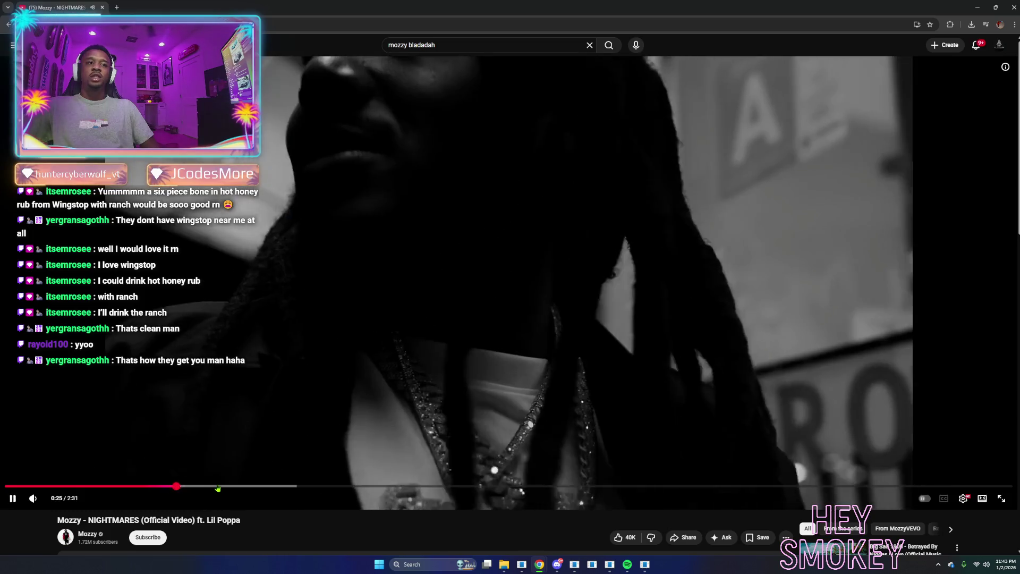
click(282, 487)
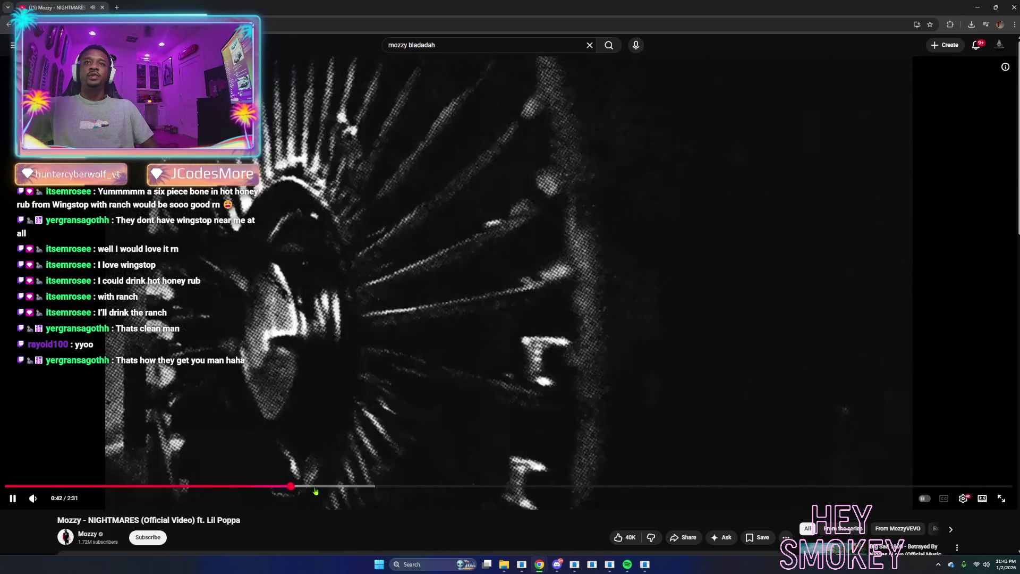
click(365, 486)
click(406, 486)
click(449, 486)
Open and pause the BBL (Official Video), then open a new browser tab.
key(alt+Left)
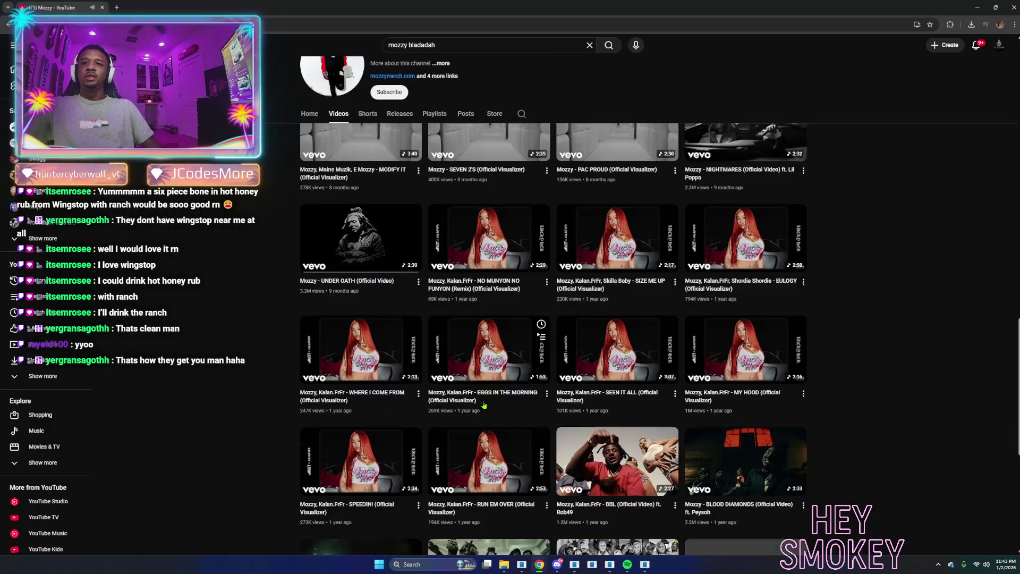
click(620, 428)
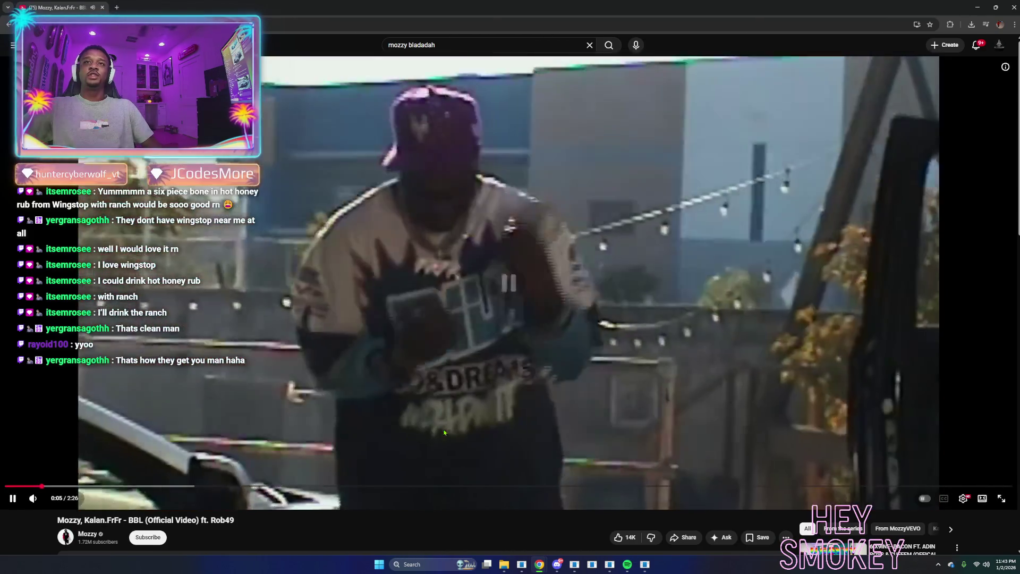
click(444, 432)
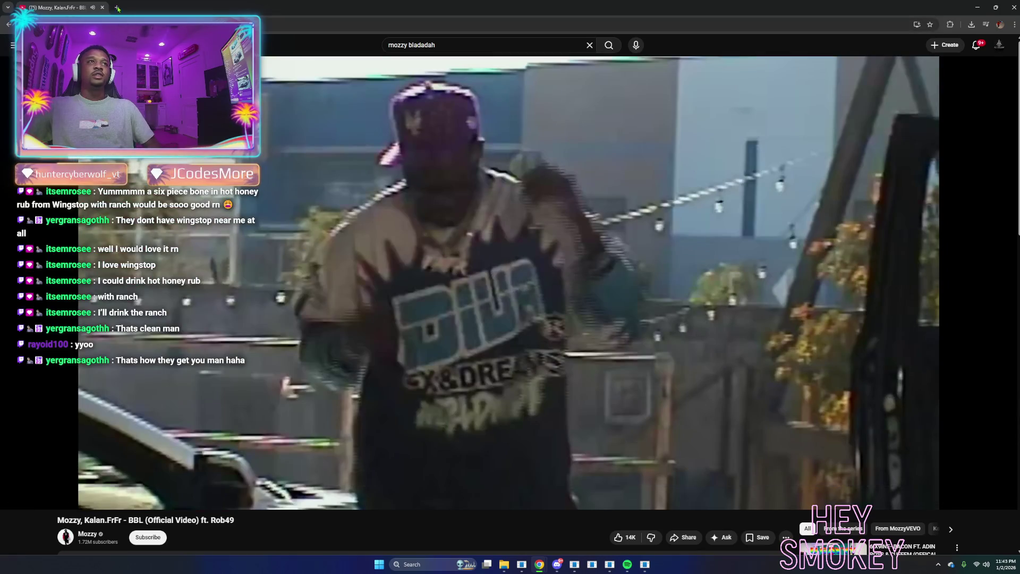
click(117, 8)
Load YouTube in the new tab, search 'mozzy 10 percent' and open the 10 Percent official video.
text(youtube)
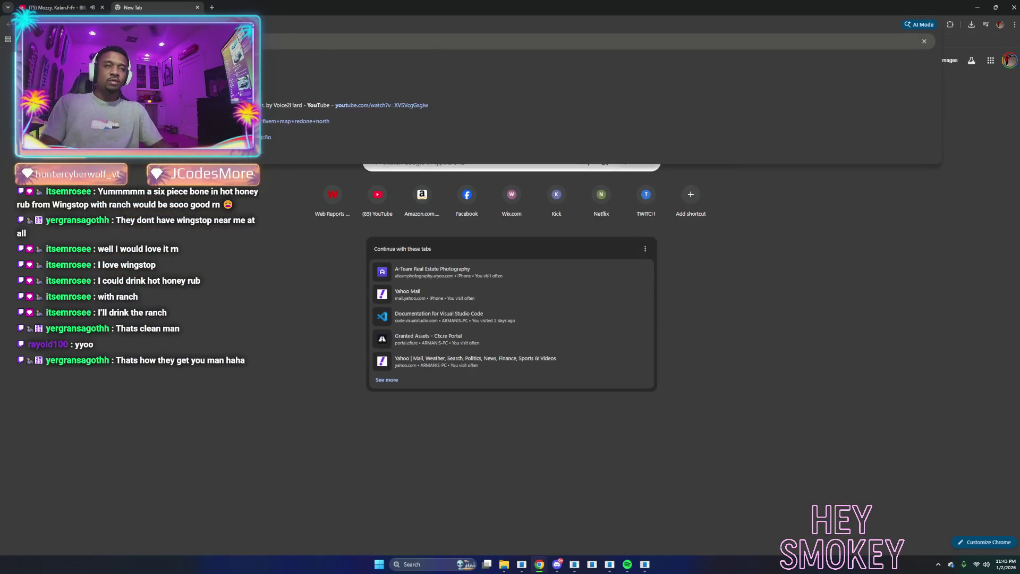
key(Return)
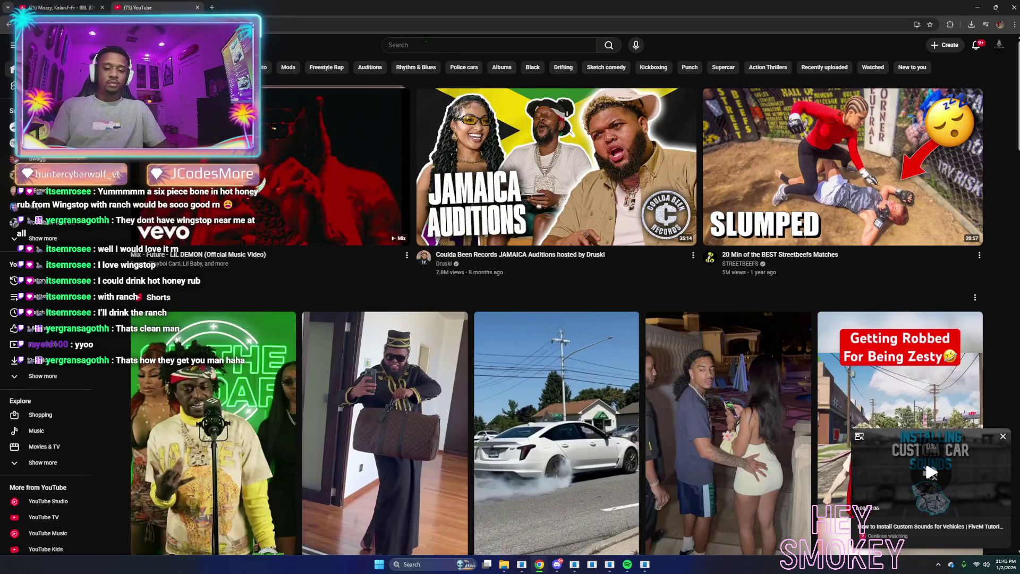
click(927, 467)
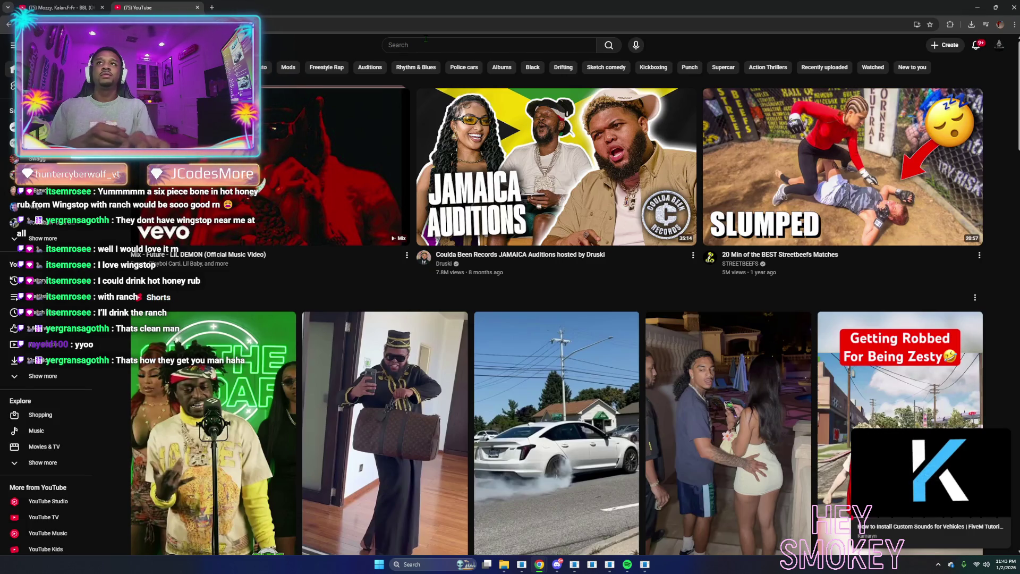
click(425, 44)
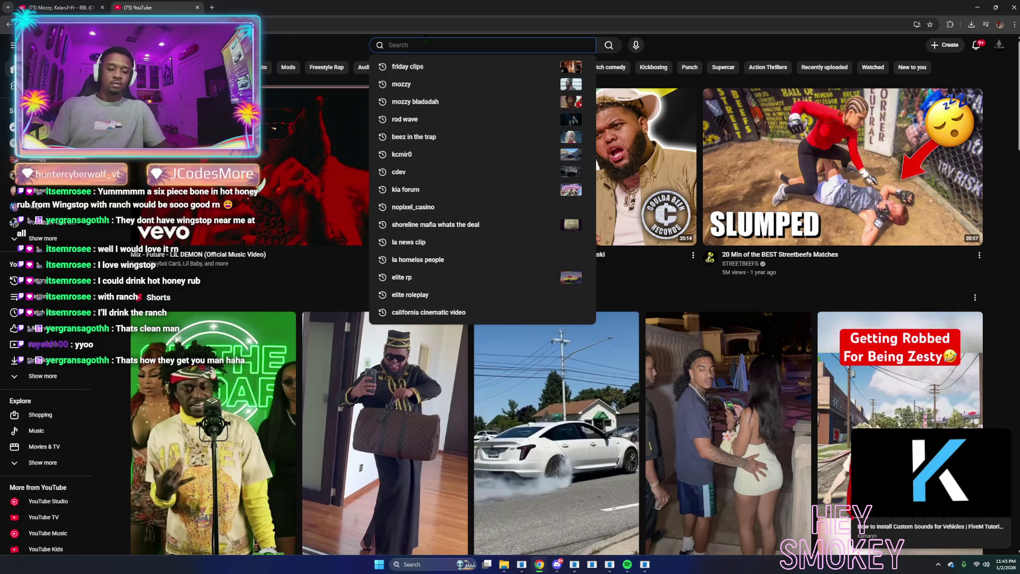
text(mozzy10 percent)
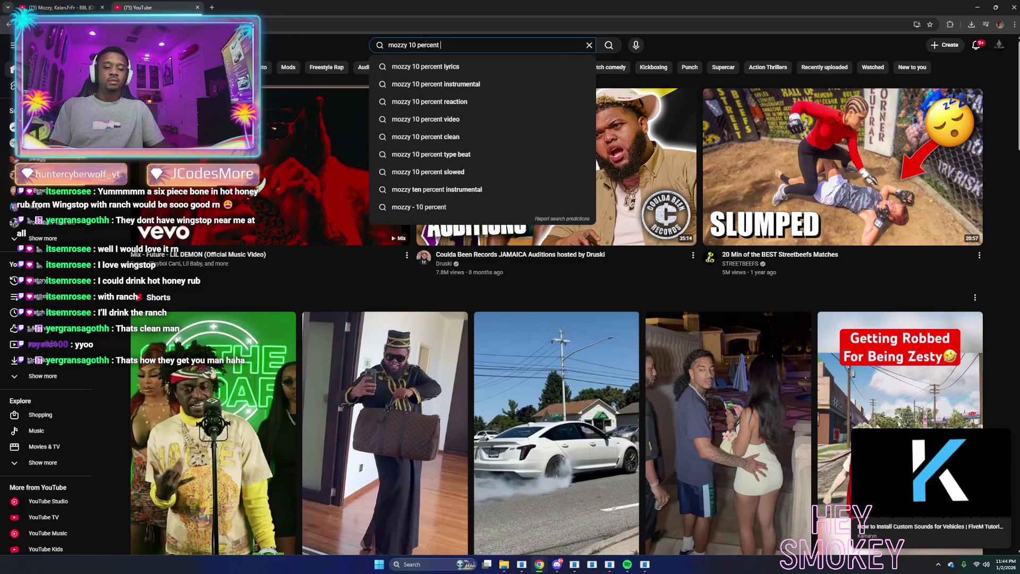
key(Return)
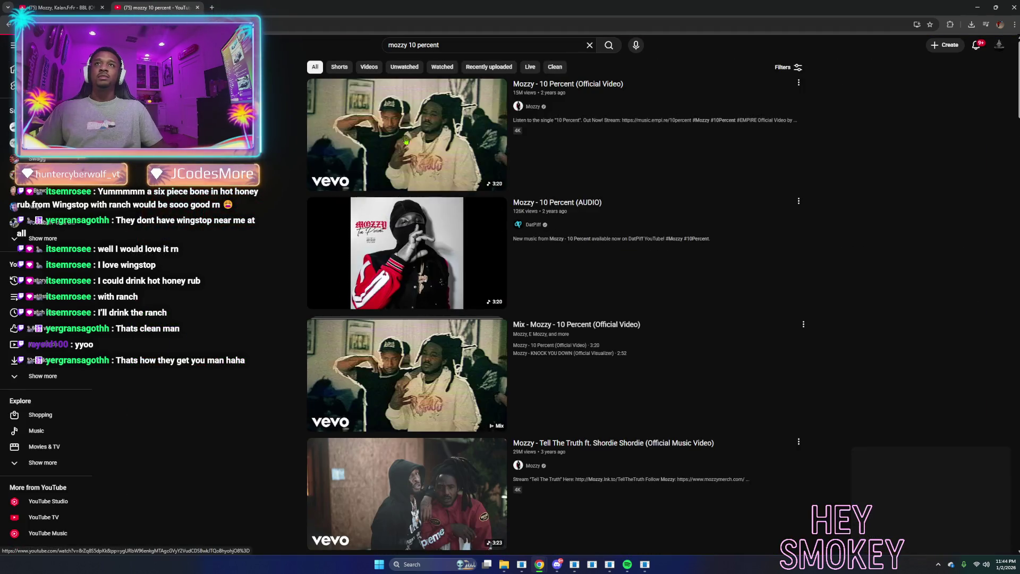
click(333, 176)
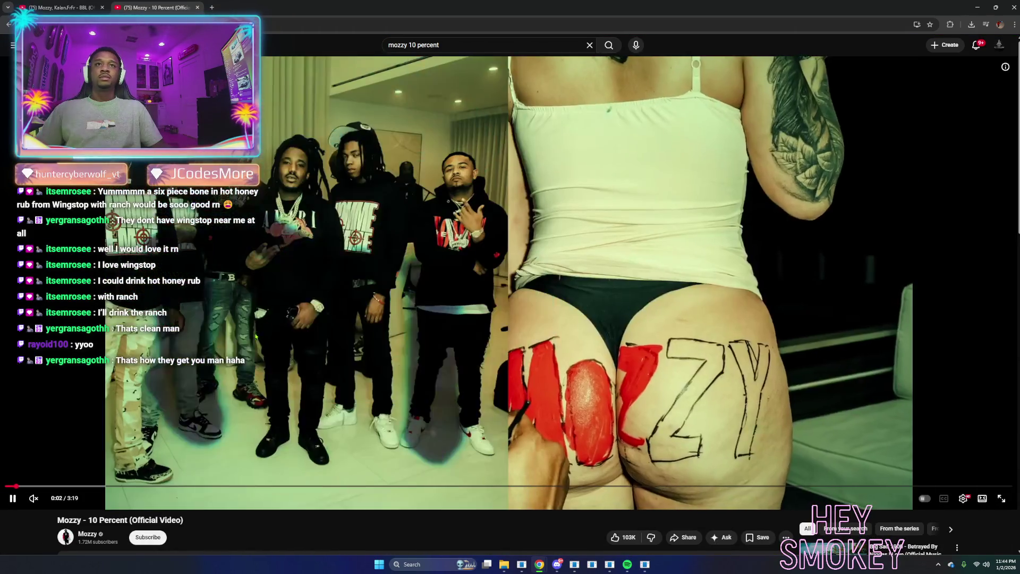
Preview Mozzy's 10 Percent video up to about 0:15, pause it, and close its tab.
click(65, 486)
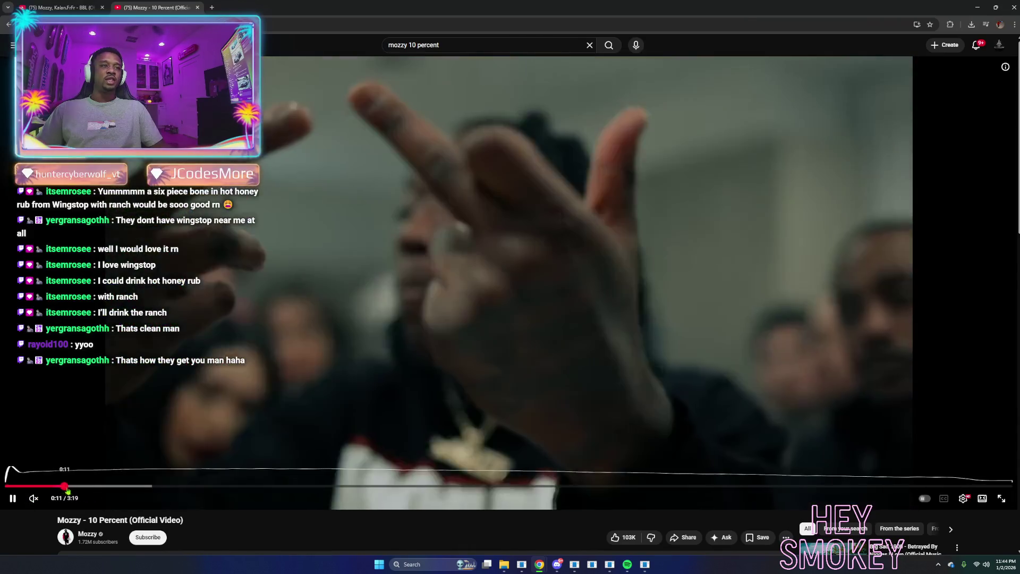
drag(66, 490, 87, 492)
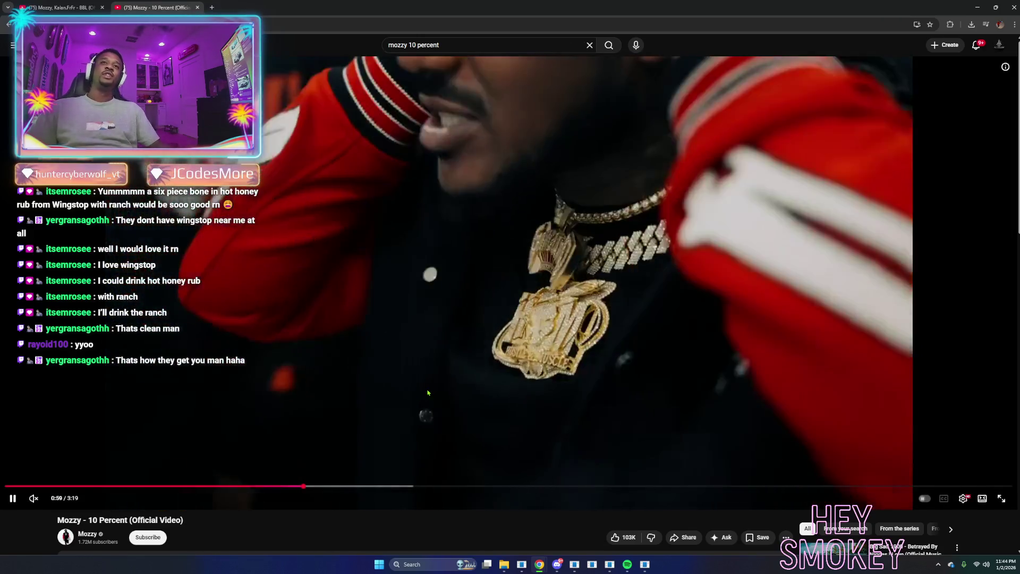
key(space)
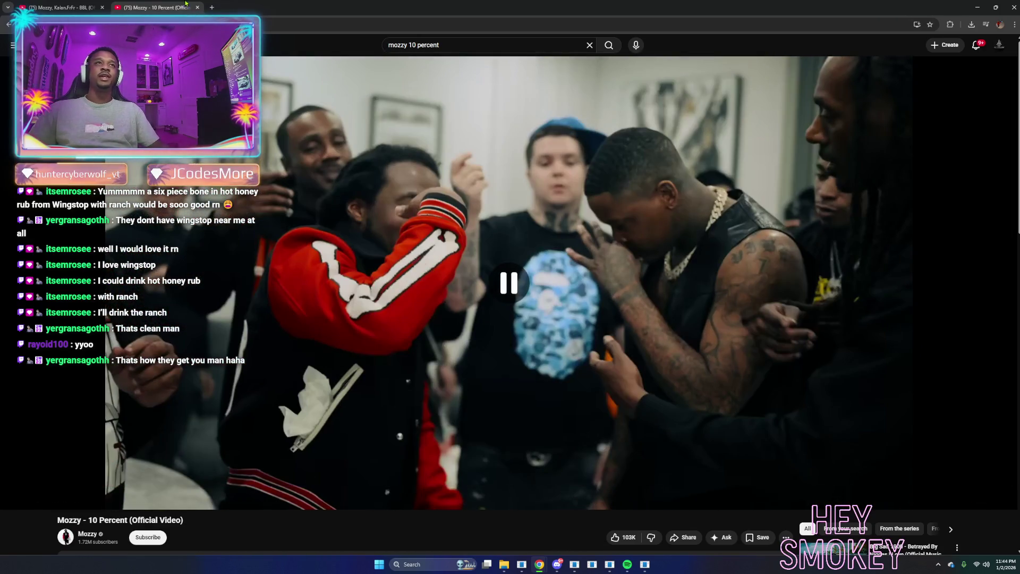
click(197, 7)
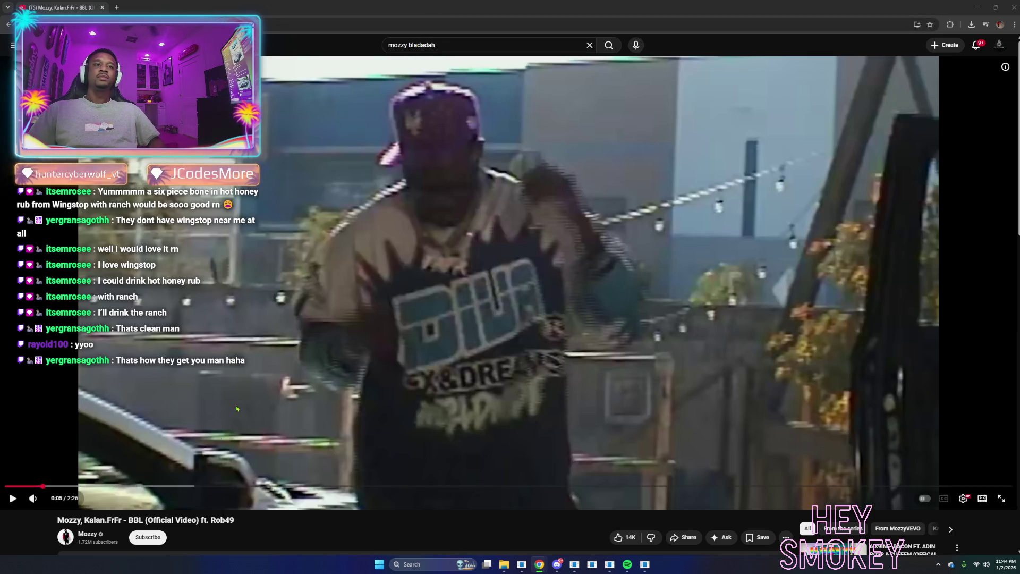
Replay the BBL video from 0:00, resume around 0:11, then minimize the browser.
drag(30, 487, 5, 486)
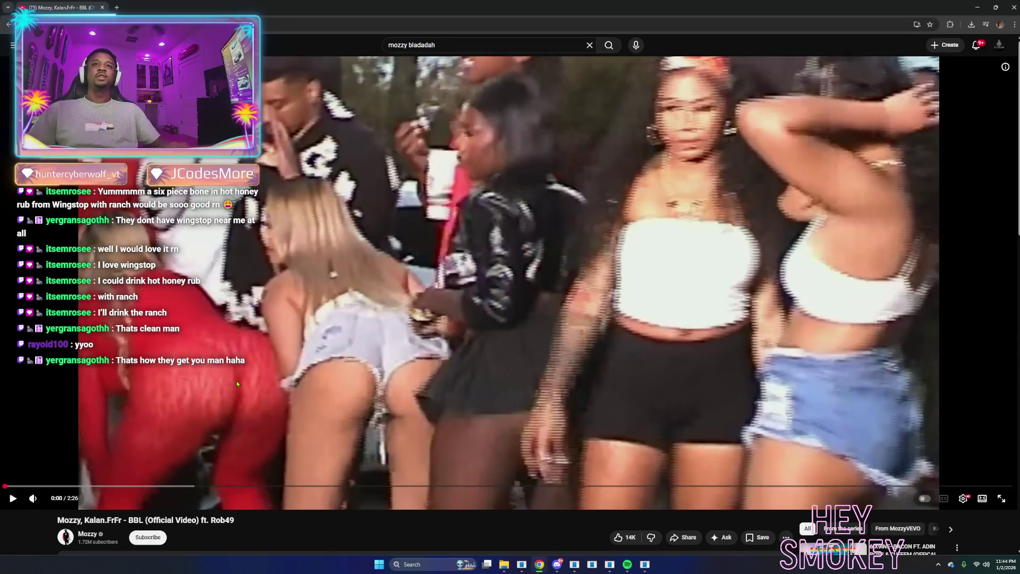
click(238, 382)
click(98, 487)
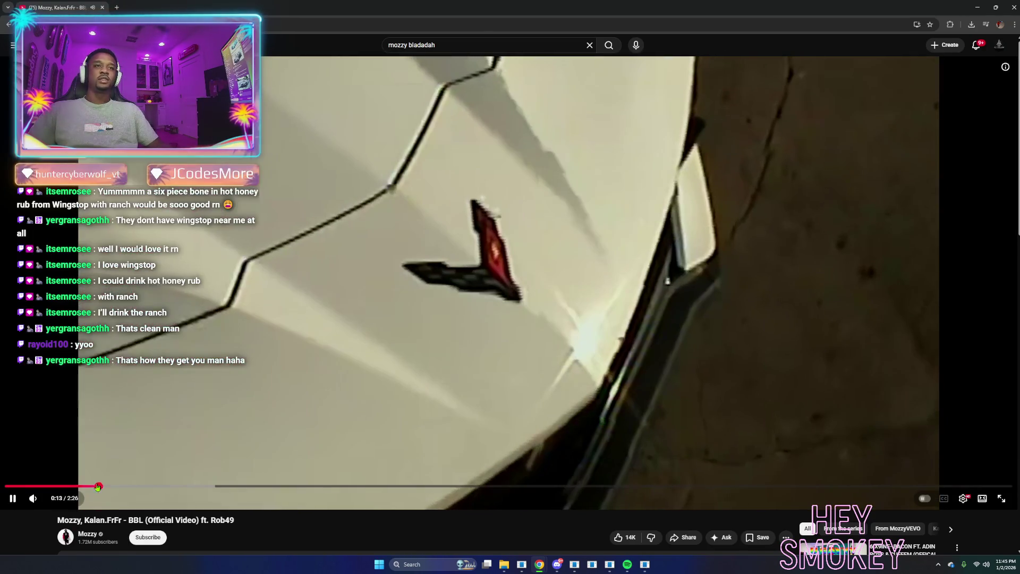
click(69, 487)
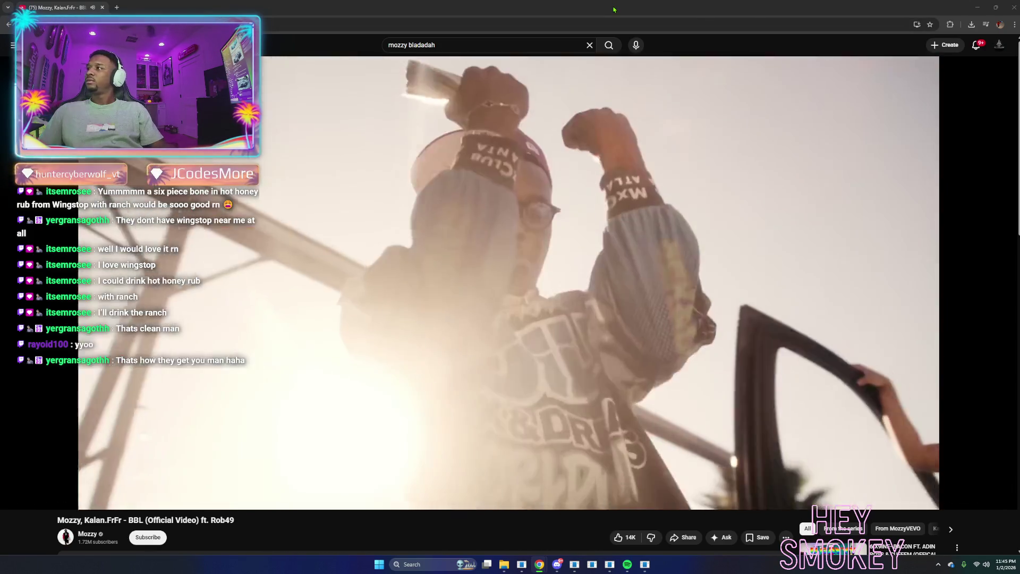
click(976, 7)
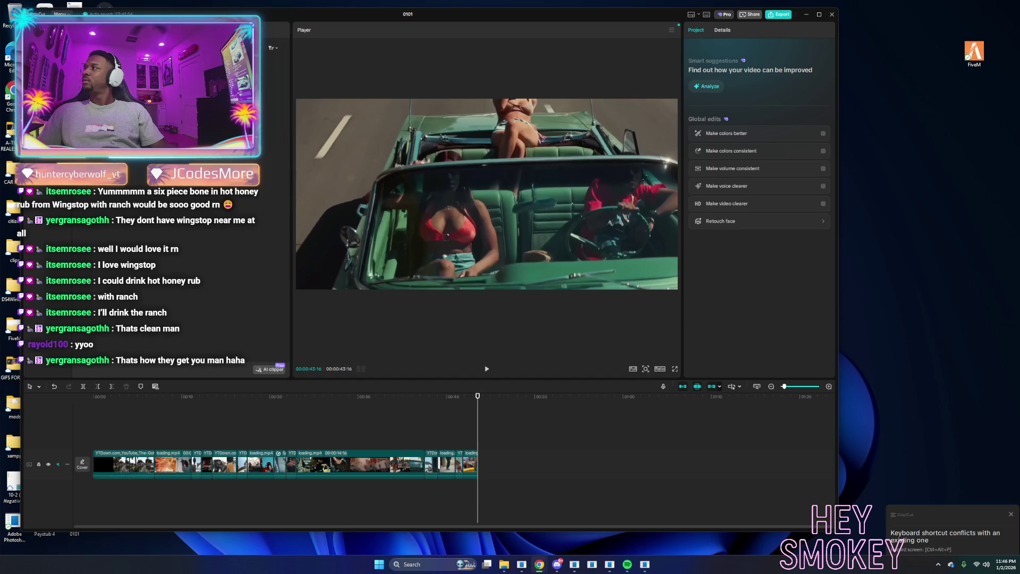
Paste a clip onto an overlay track and shift a short main-track clip earlier.
key(ctrl+v)
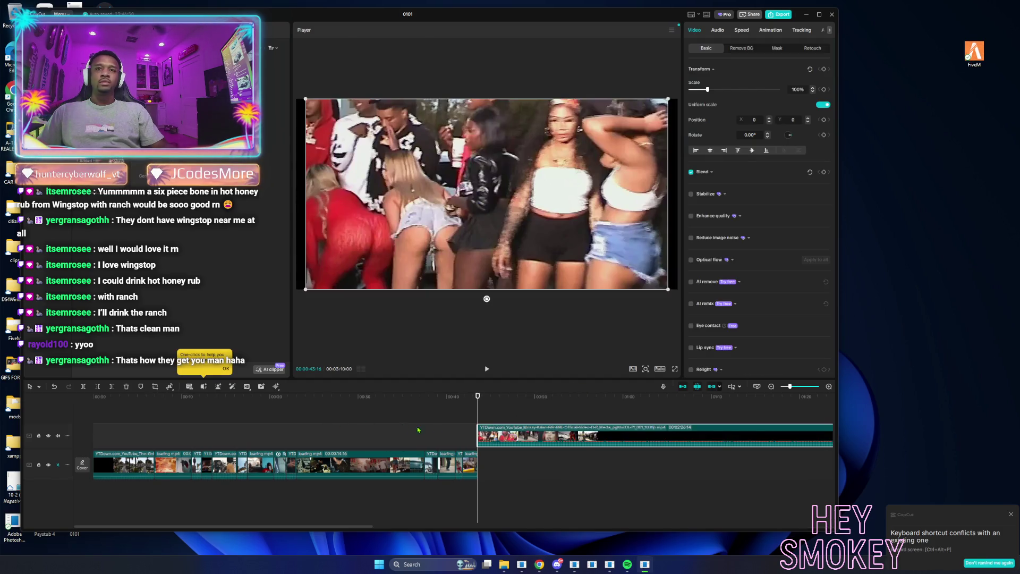
drag(478, 412, 494, 417)
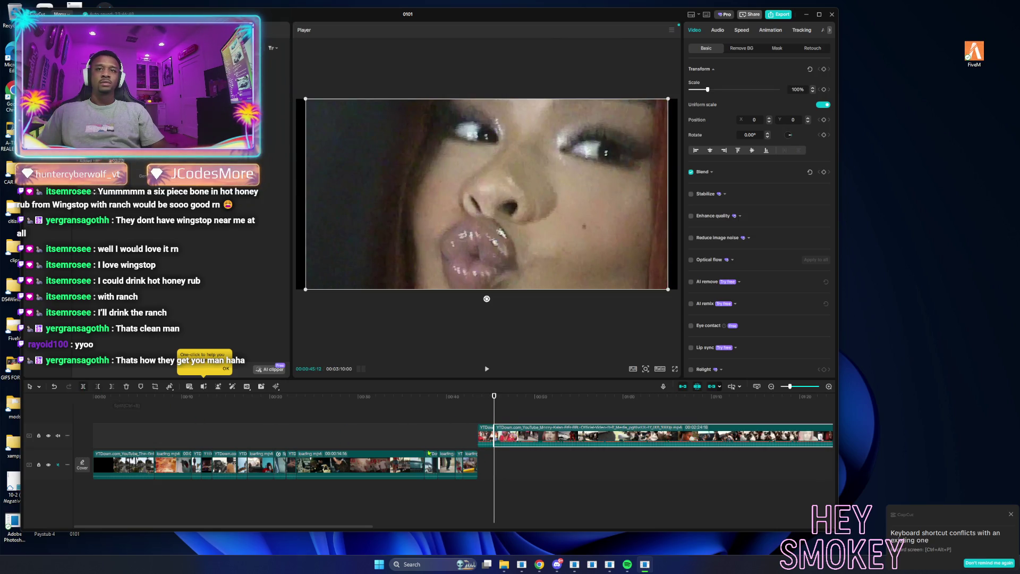
mouse_move(367, 465)
mouse_down()
mouse_move(312, 470)
mouse_move(308, 461)
mouse_up()
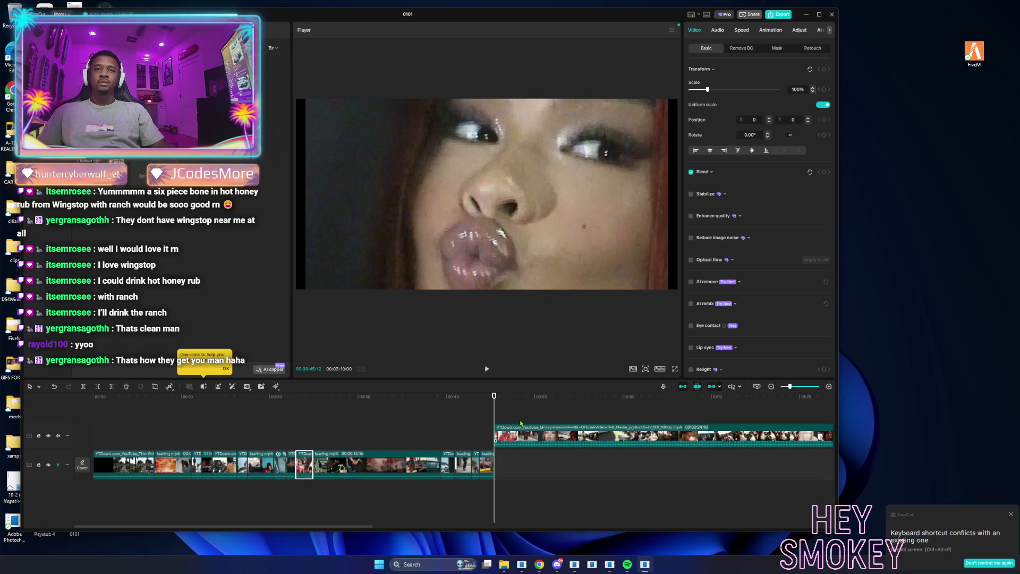
Delete the long overlay-track clip and select the short main-track clip.
click(542, 439)
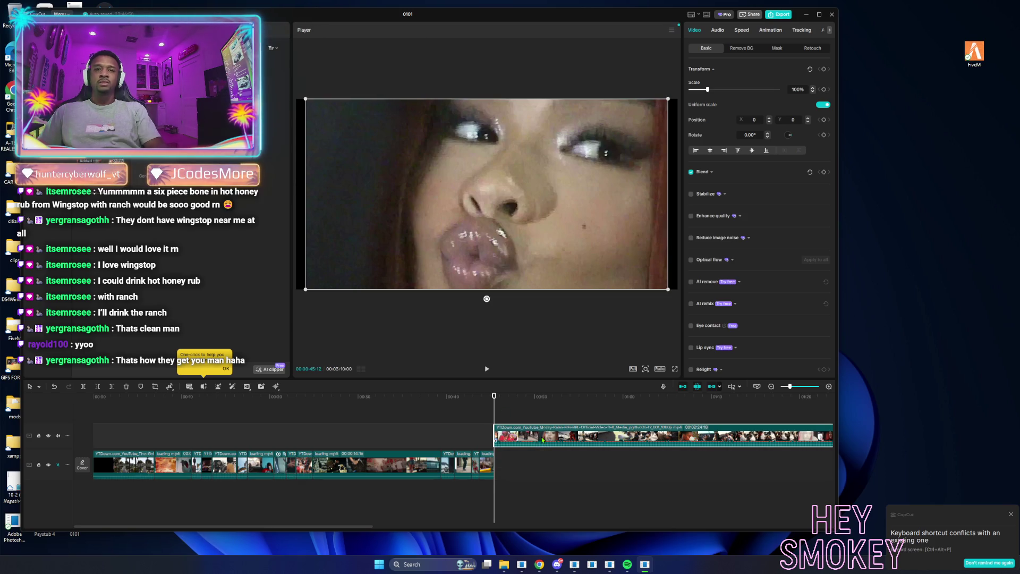
key(Delete)
click(305, 466)
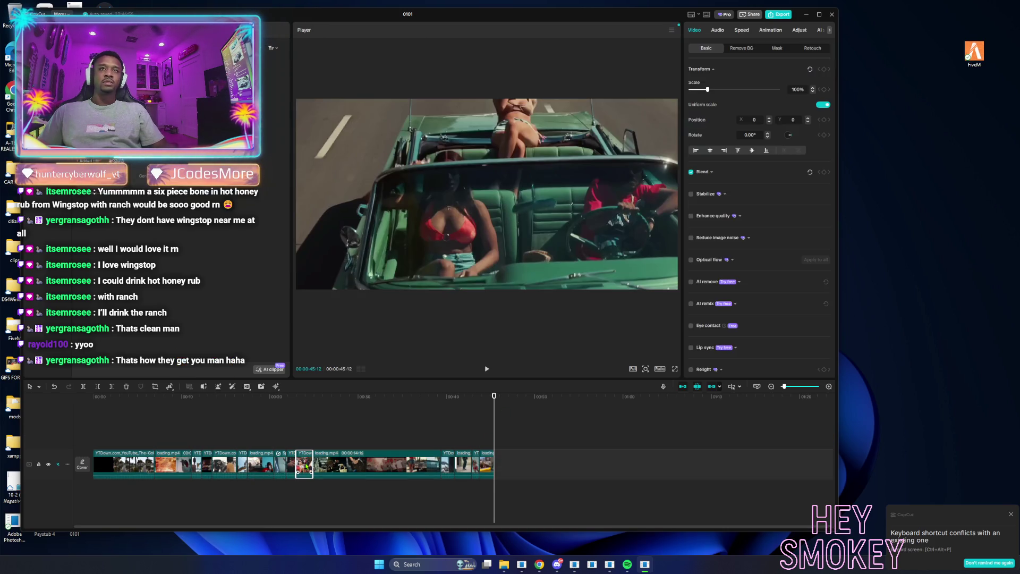
Scale the short clip at about 0:24 up to 105%, then return to the timeline start.
click(303, 436)
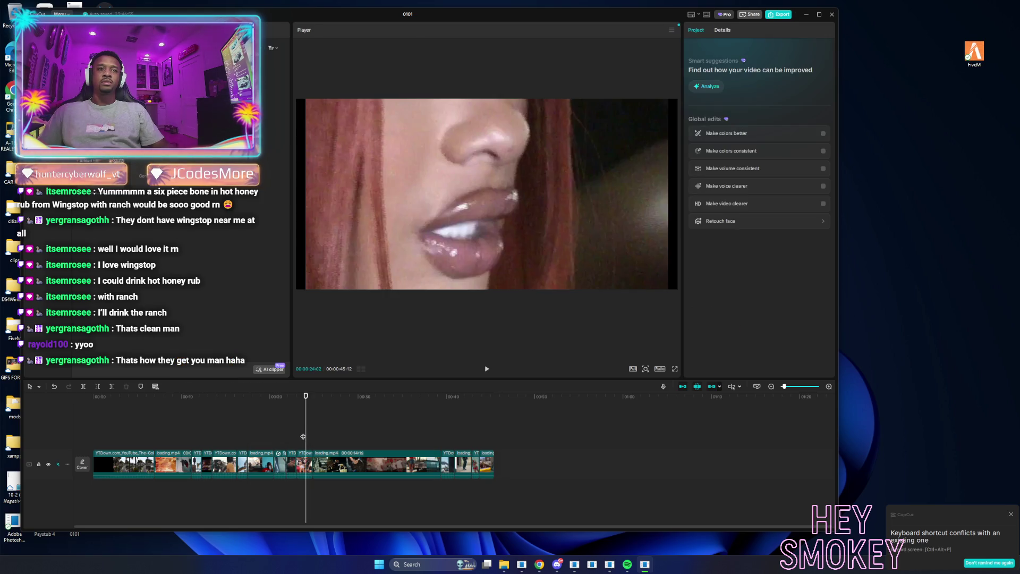
click(304, 460)
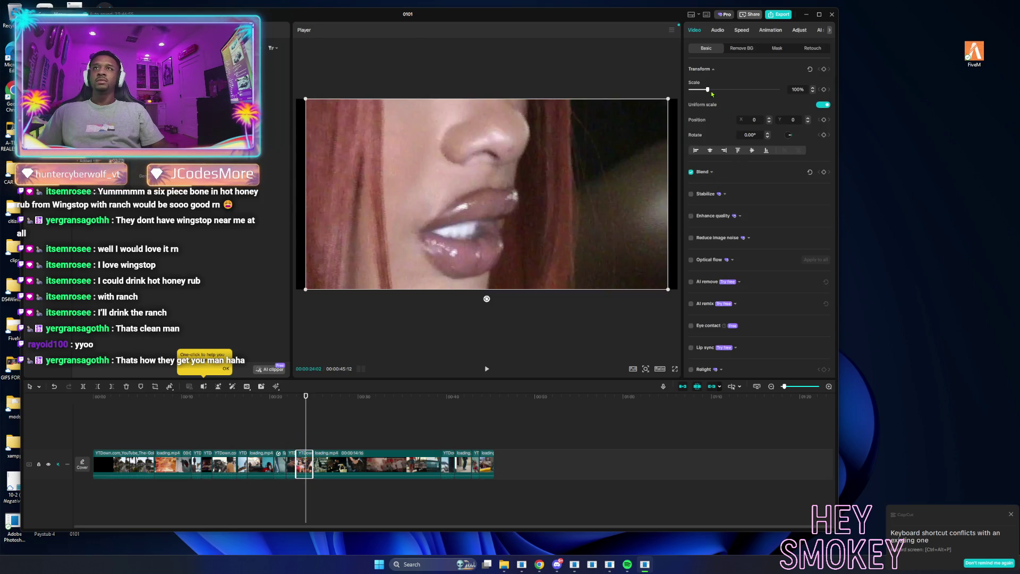
click(812, 88)
click(812, 89)
click(813, 88)
click(812, 88)
click(813, 88)
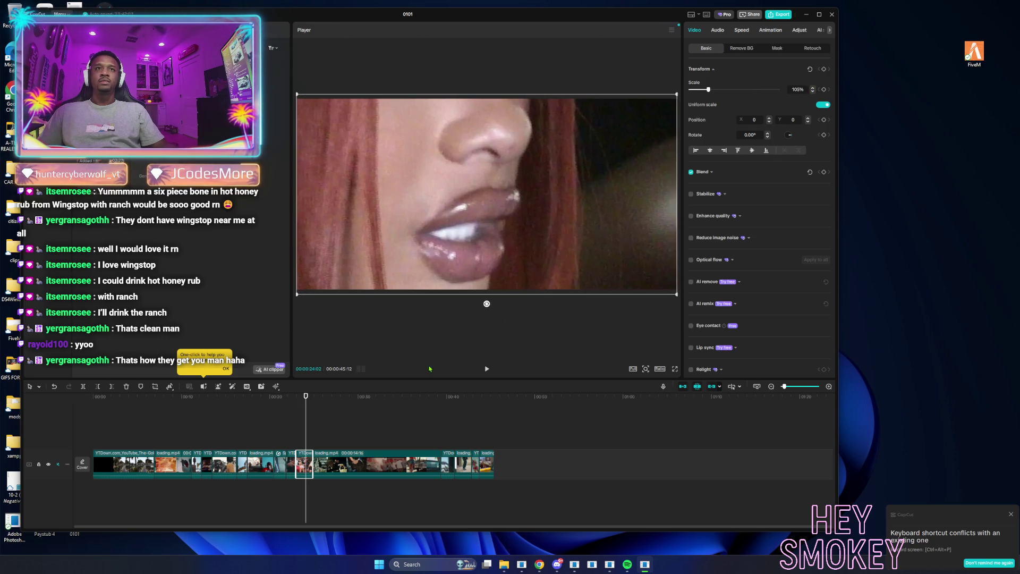
key(Escape)
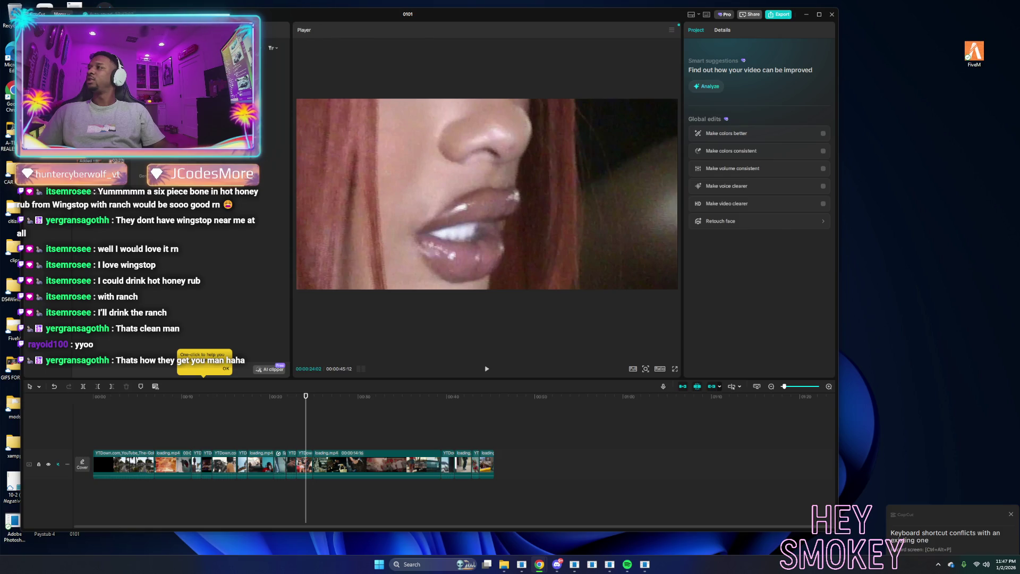
click(78, 437)
Play the montage and extend one main-track clip's end, pushing later clips right.
key(space)
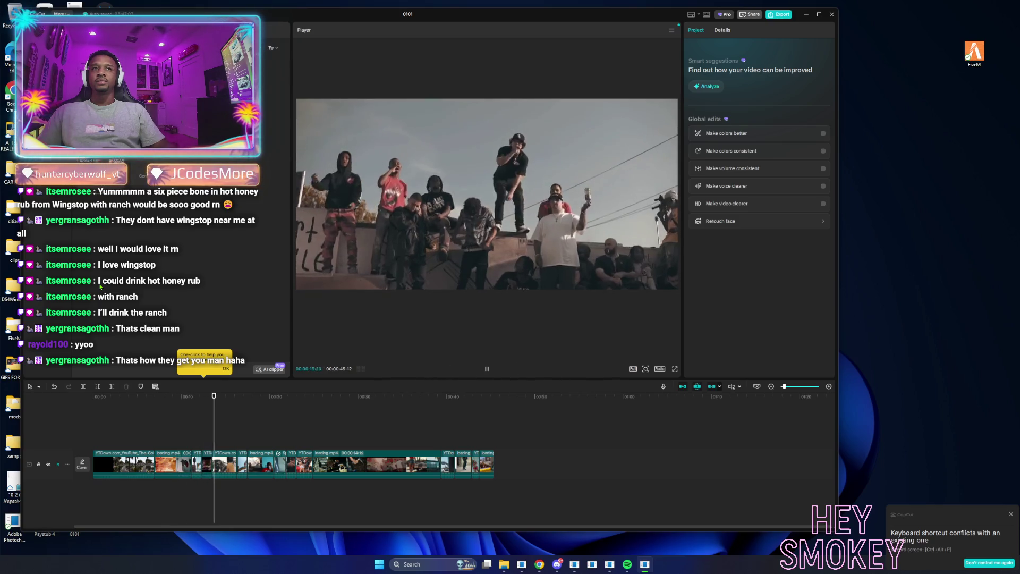
click(207, 466)
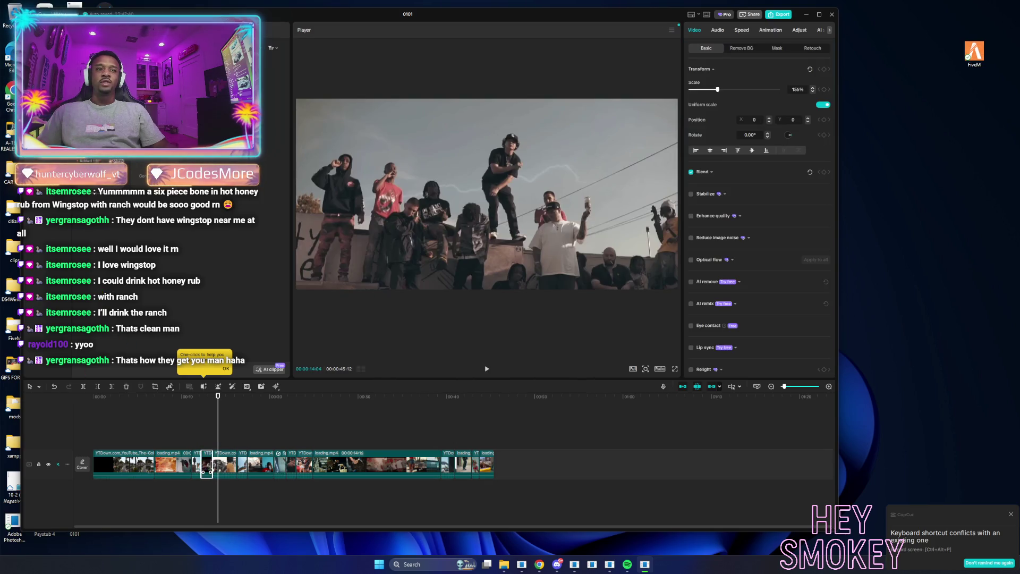
mouse_move(212, 465)
mouse_down()
mouse_move(203, 467)
mouse_move(216, 468)
mouse_up()
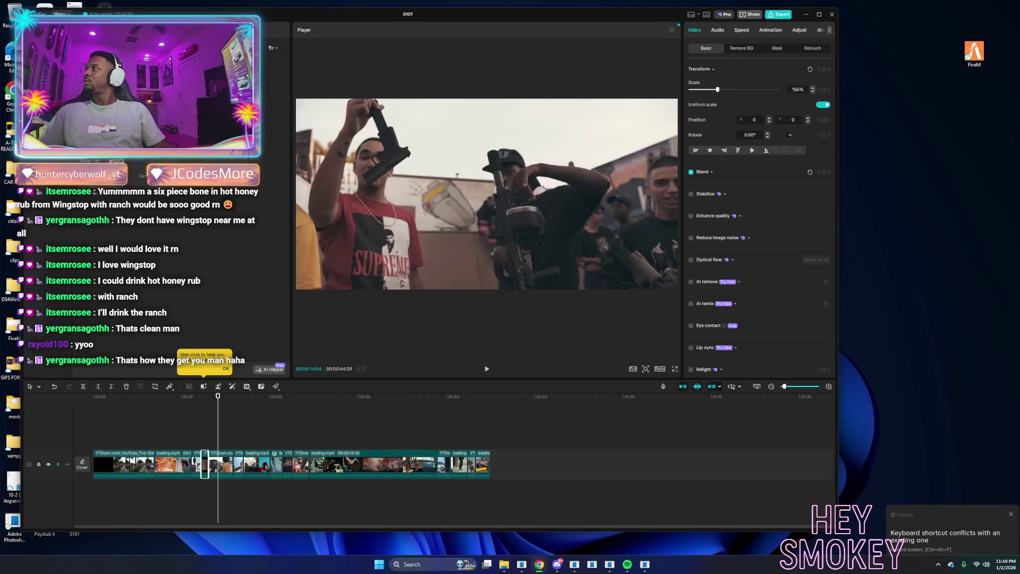
Add the downloaded music video on a track above, aligned to 0:00.
mouse_move(133, 80)
mouse_down()
mouse_move(101, 415)
mouse_move(317, 428)
mouse_move(184, 429)
mouse_up()
click(94, 416)
mouse_move(94, 416)
mouse_down()
mouse_move(795, 443)
mouse_move(763, 439)
mouse_move(774, 441)
mouse_up()
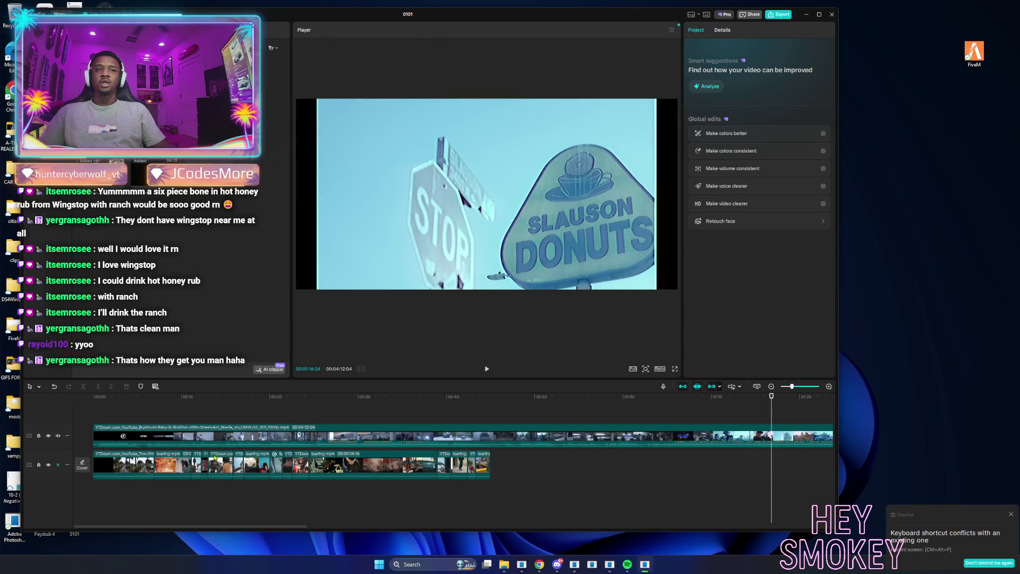
Delete the upper clip's footage left of the playhead and slide the remainder earlier.
click(384, 442)
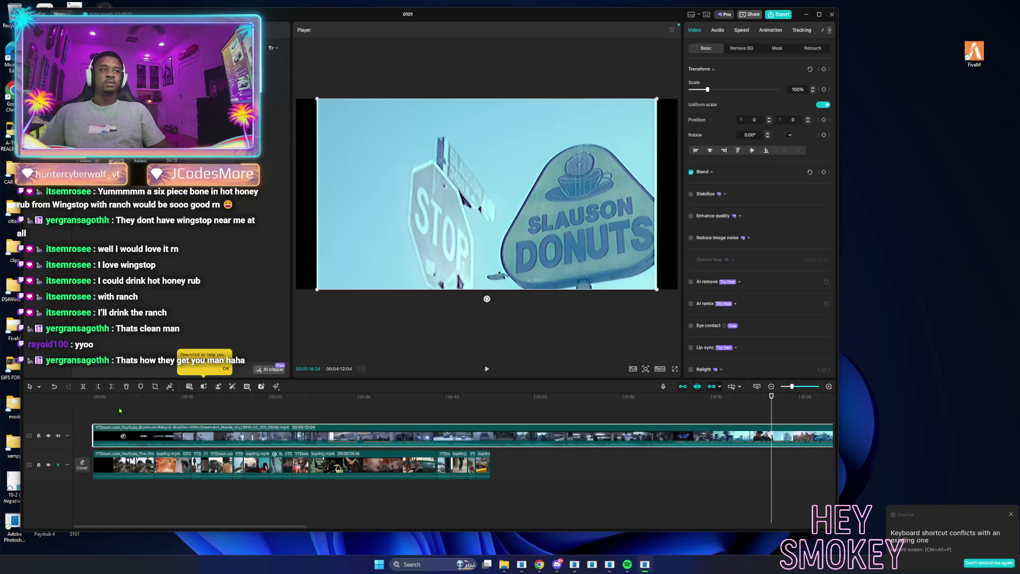
click(98, 386)
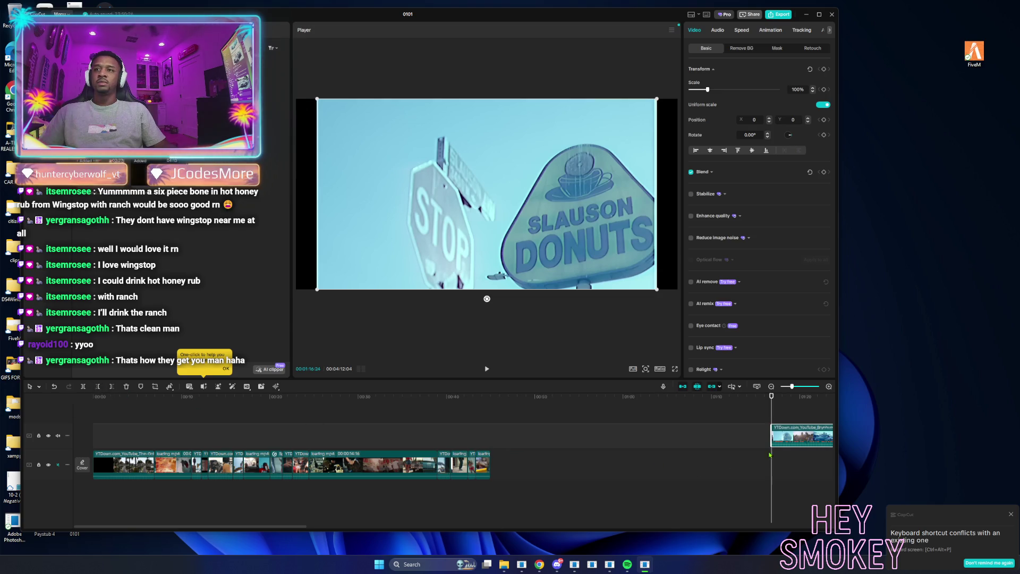
drag(781, 439, 596, 439)
Move the upper clip further left, undoing an accidental main-track split.
mouse_move(521, 441)
mouse_down()
mouse_move(386, 439)
mouse_move(380, 413)
mouse_up()
click(376, 413)
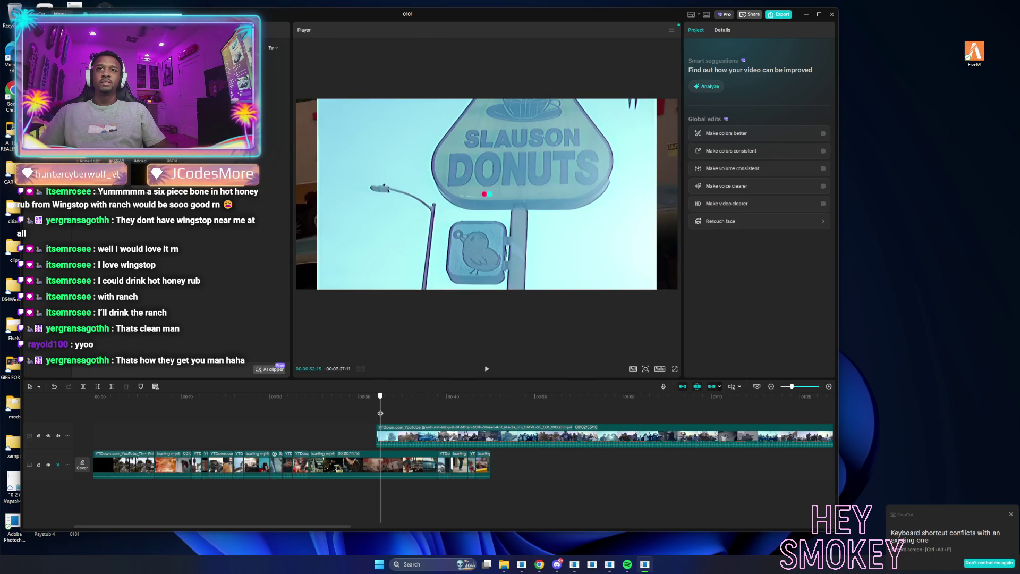
click(83, 387)
key(ctrl+z)
Split off the donut-sign shot from the upper clip and insert it into the main track.
click(390, 441)
click(84, 387)
click(828, 387)
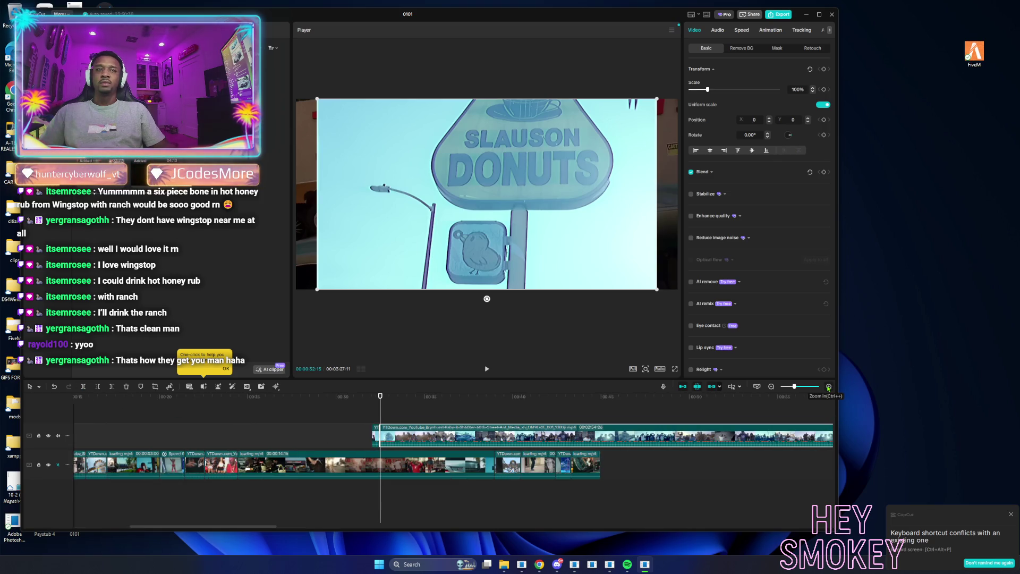
drag(376, 437, 250, 465)
click(237, 436)
key(space)
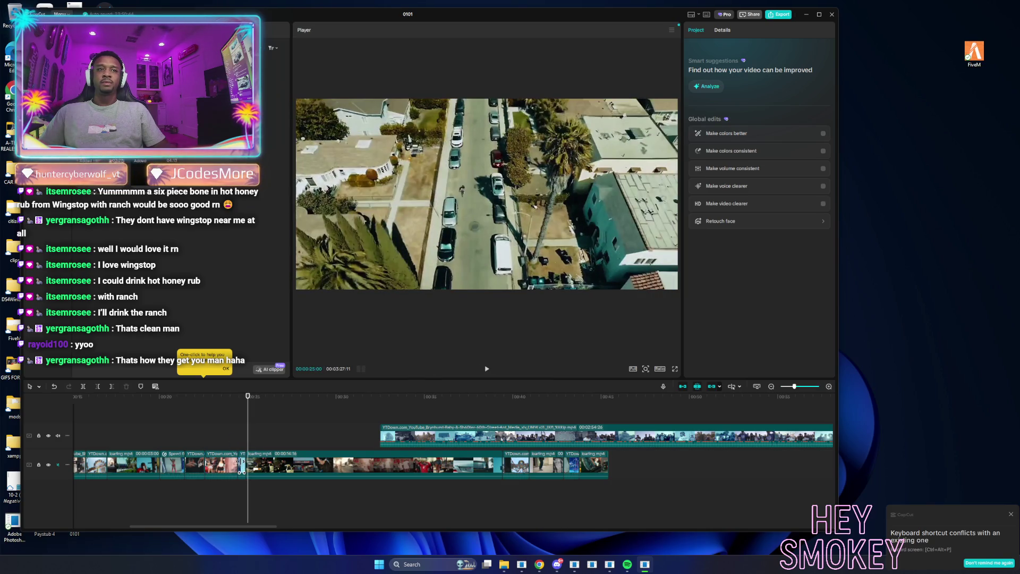
click(242, 465)
click(245, 437)
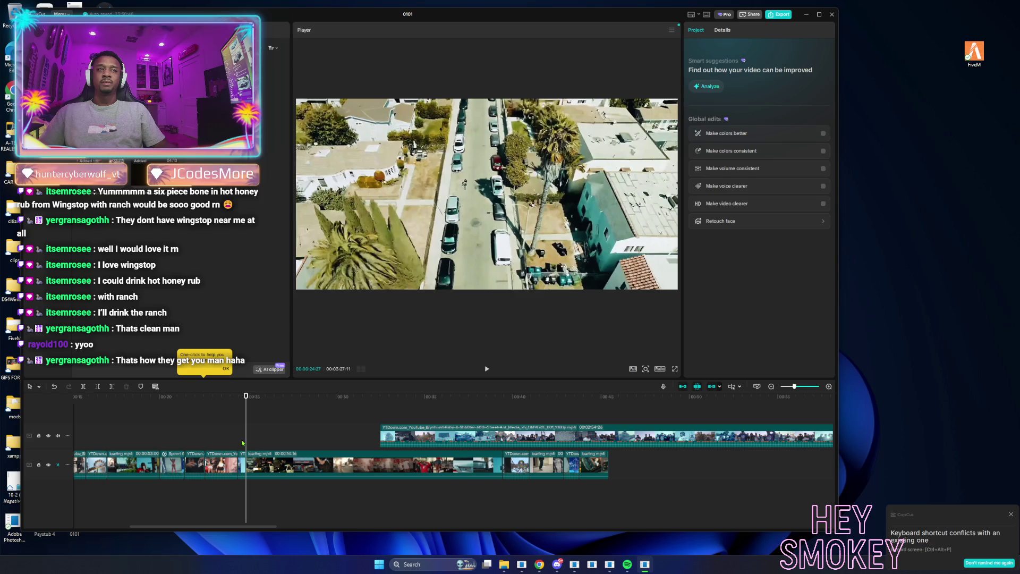
Scale the inserted donut-sign clip up to 113% to fill the frame.
click(242, 465)
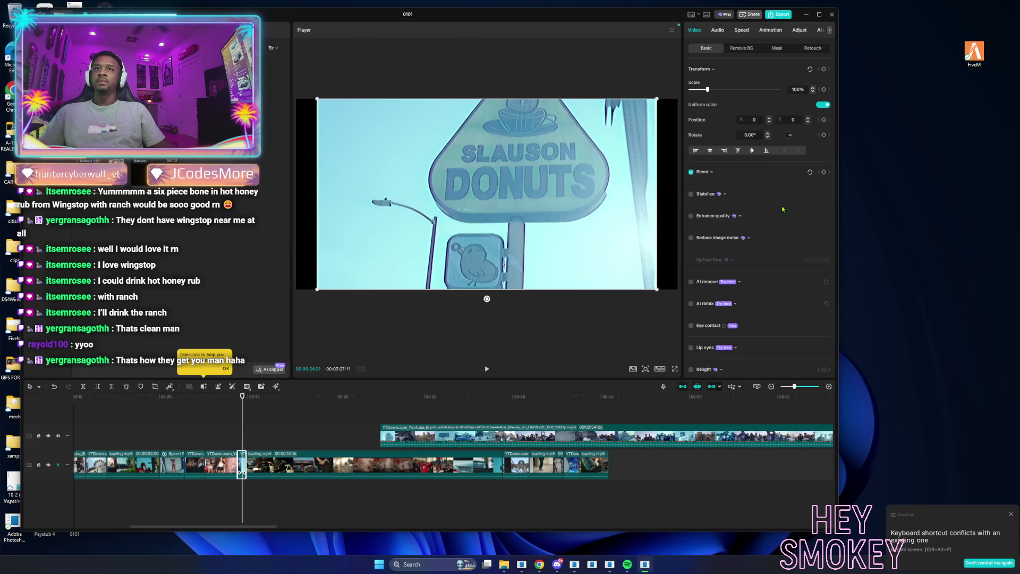
click(813, 88)
click(812, 88)
click(812, 88)
click(813, 88)
click(812, 88)
click(812, 88)
click(813, 88)
click(813, 88)
click(812, 89)
click(813, 88)
click(812, 88)
click(437, 407)
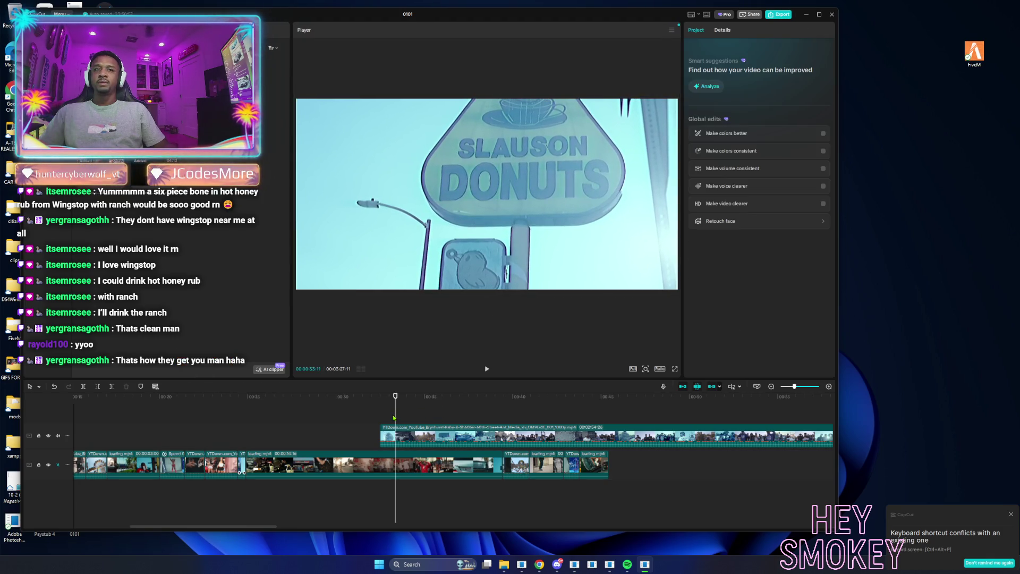
Lengthen the donut-sign clip slightly by dragging its right edge.
click(384, 409)
click(386, 410)
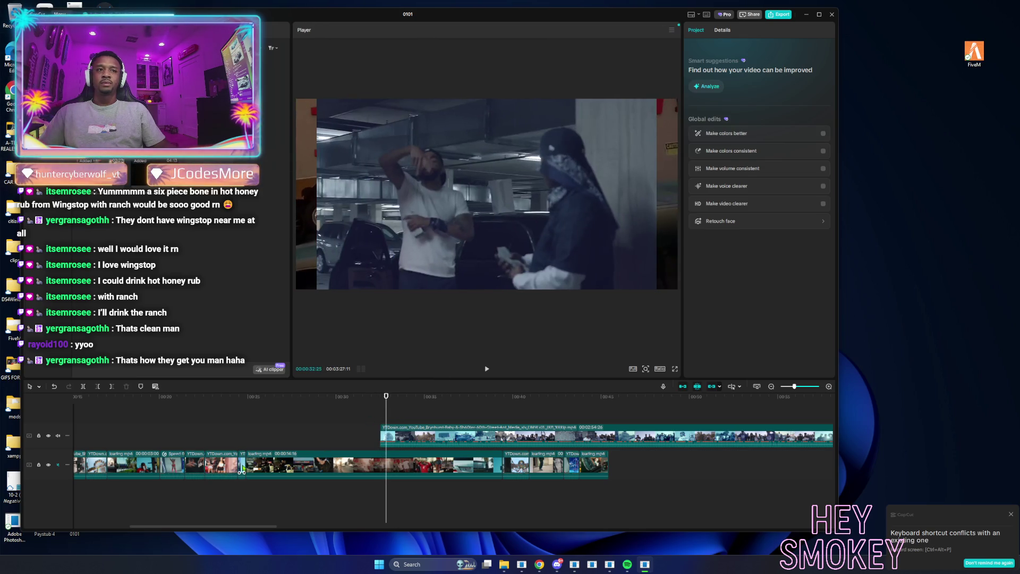
click(242, 469)
click(244, 459)
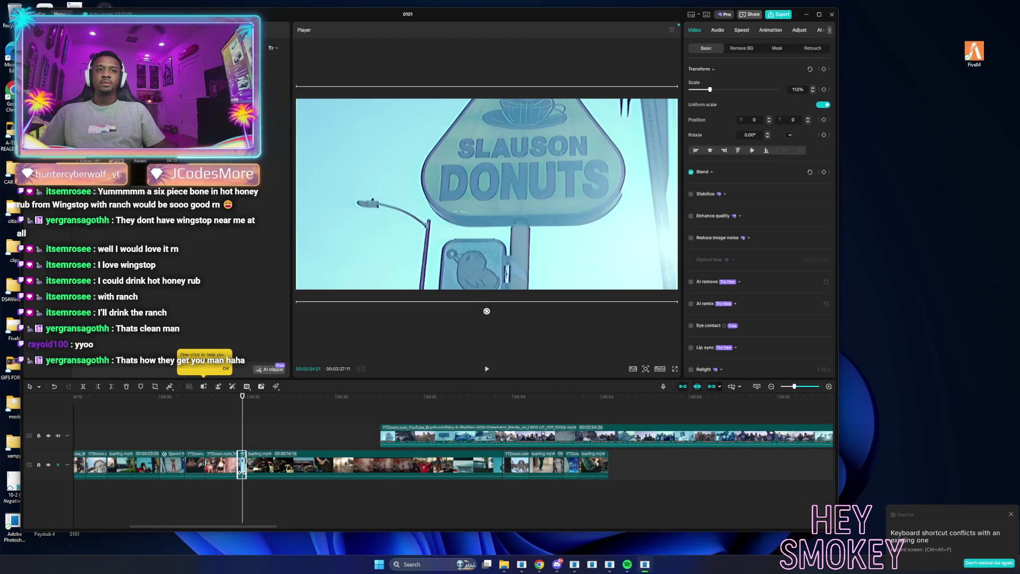
drag(246, 465, 240, 461)
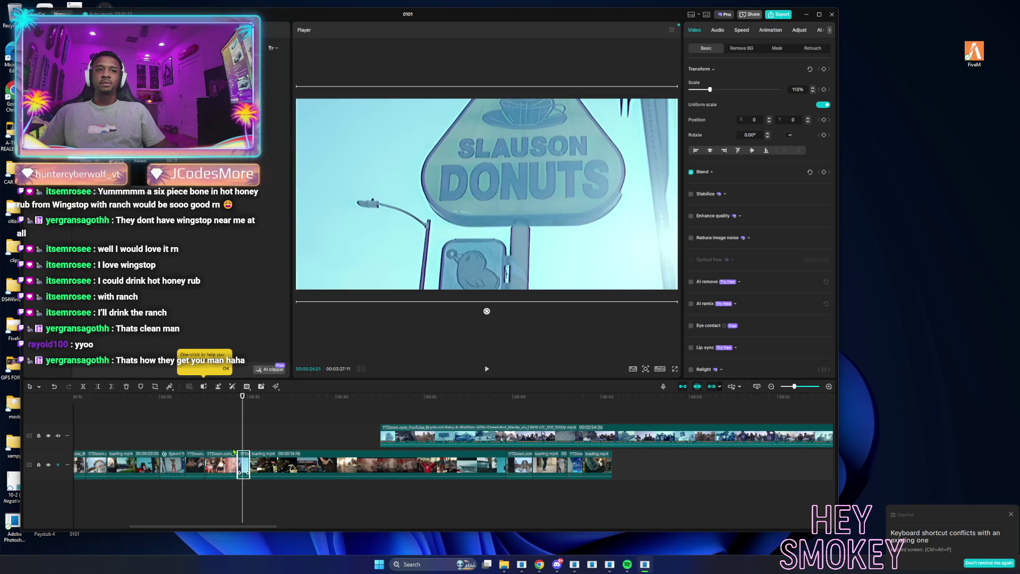
click(229, 436)
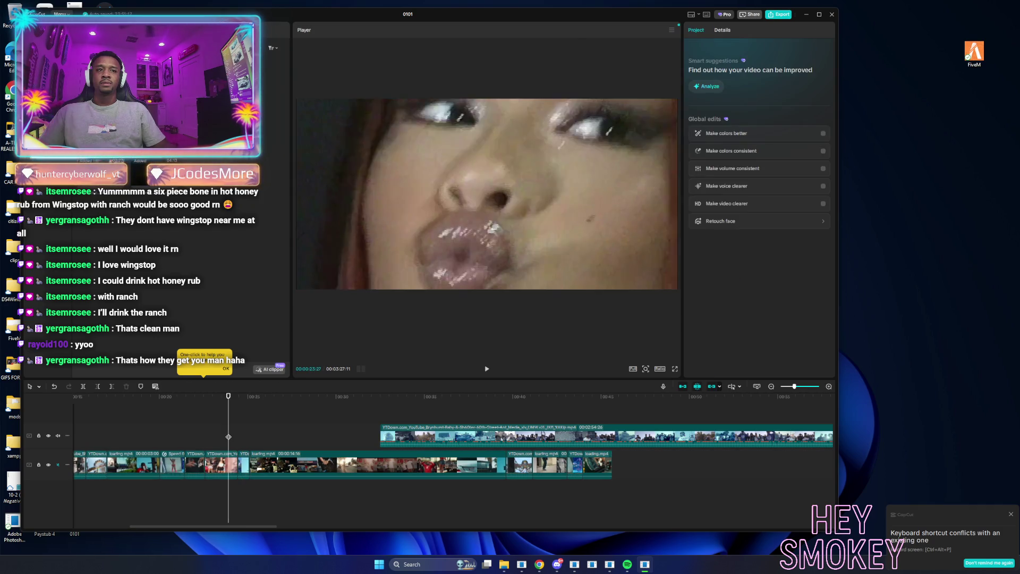
key(space)
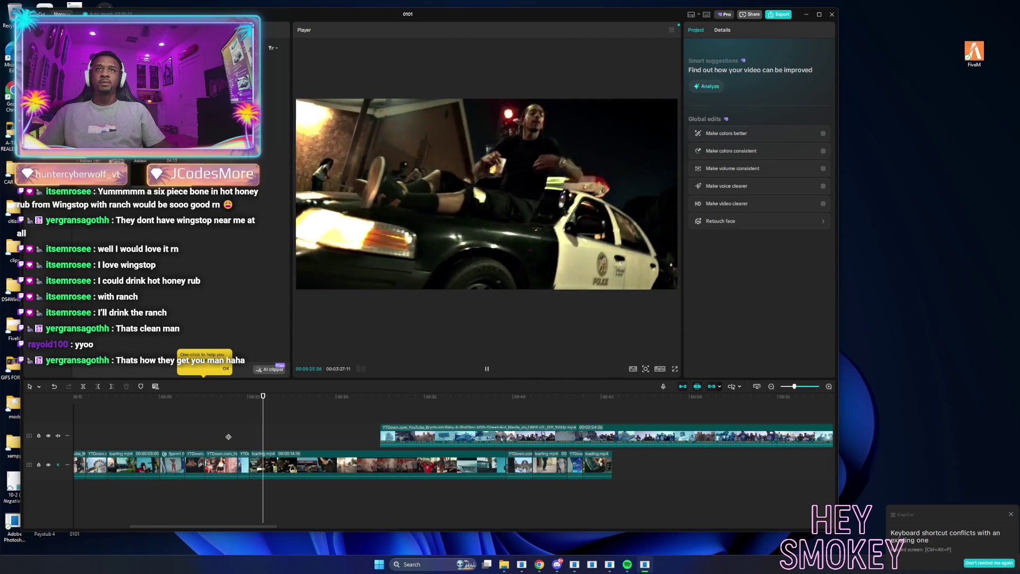
key(space)
mouse_move(380, 404)
mouse_down()
mouse_move(422, 407)
mouse_move(378, 406)
mouse_move(400, 407)
mouse_up()
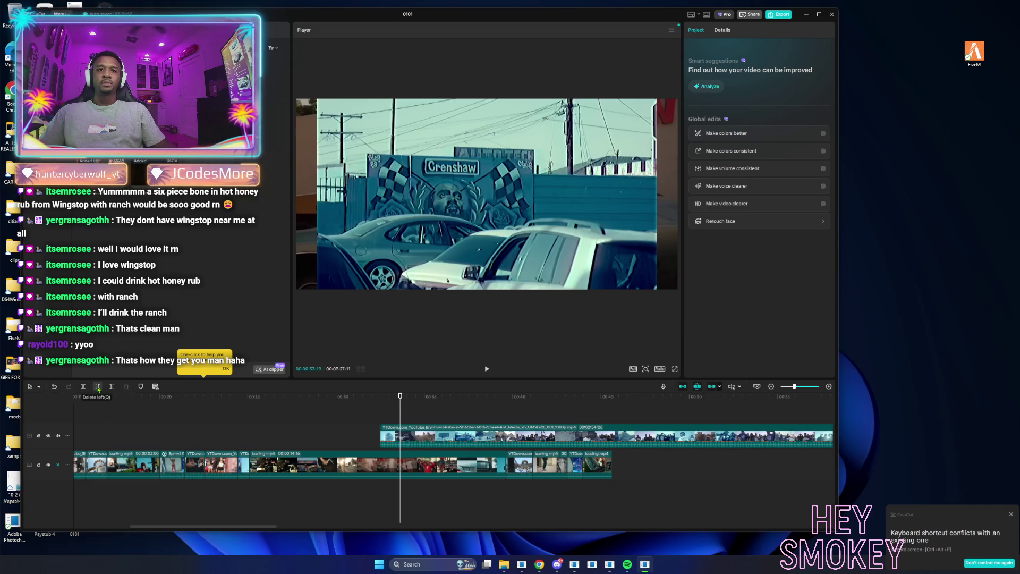
Trim the upper clip's start, split off a short Crenshaw mural shot, and insert it into the main track.
click(407, 433)
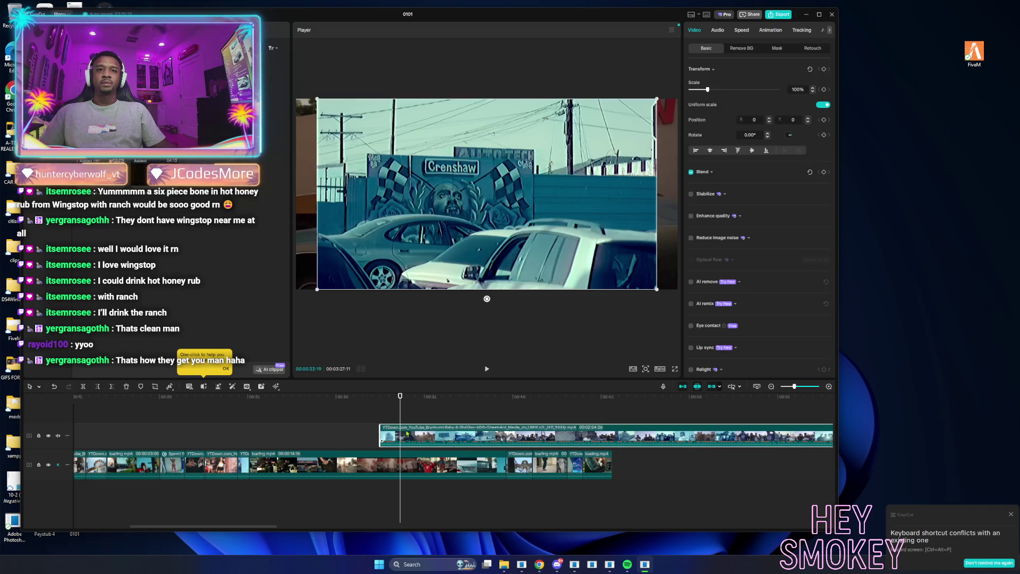
click(98, 386)
drag(403, 415, 411, 415)
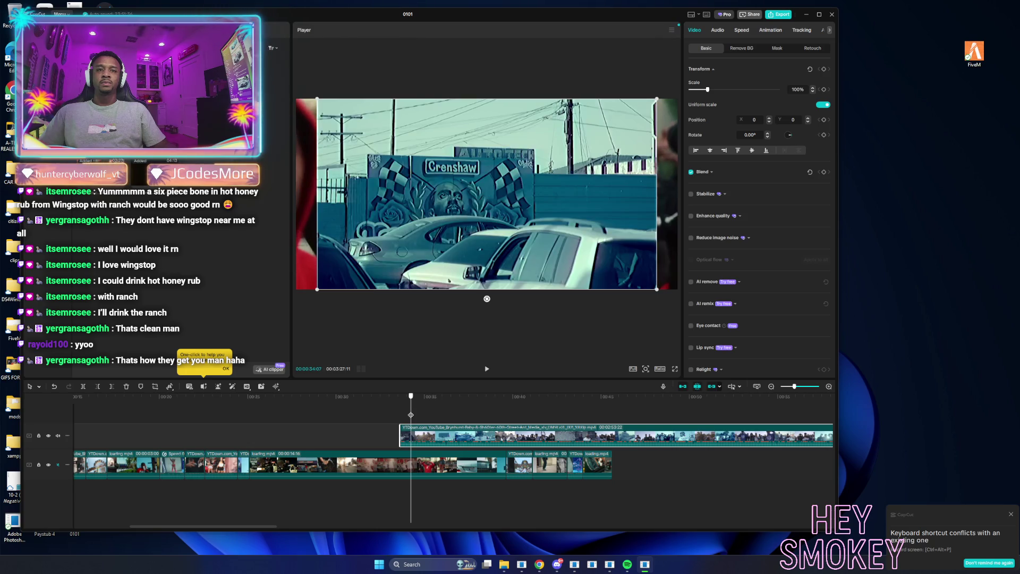
click(83, 386)
drag(407, 434, 538, 467)
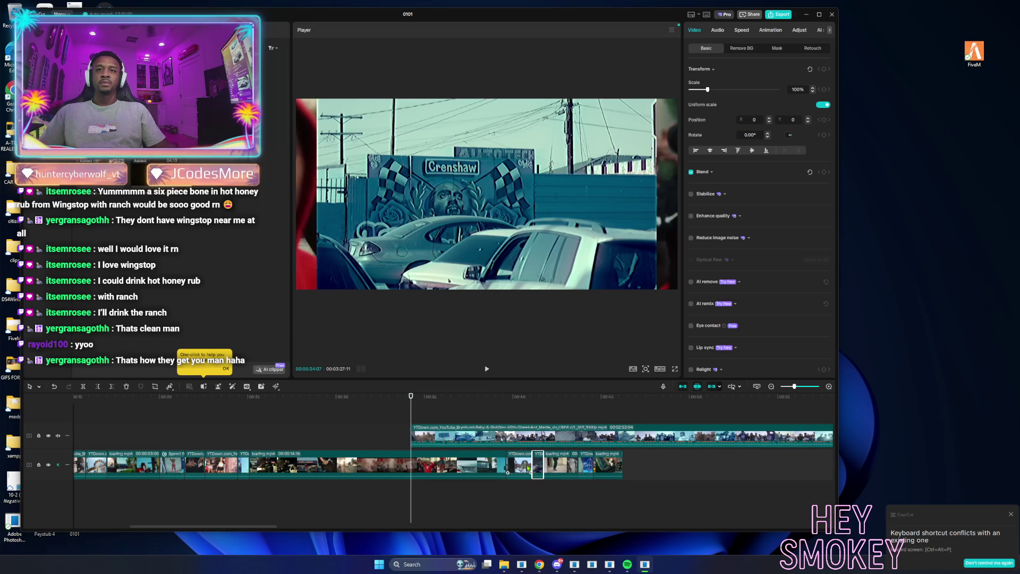
Scrub and play through the upper clip's footage to find the next scene.
drag(423, 415, 453, 416)
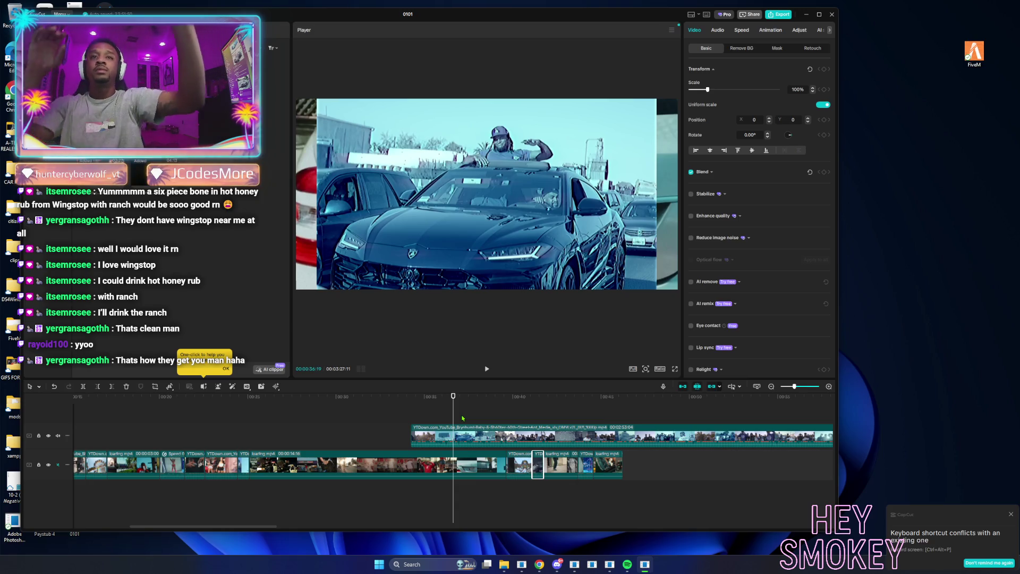
key(space)
drag(495, 408, 581, 414)
mouse_move(585, 416)
mouse_down()
mouse_move(754, 423)
mouse_move(501, 437)
mouse_move(313, 414)
mouse_move(587, 421)
mouse_move(336, 411)
mouse_up()
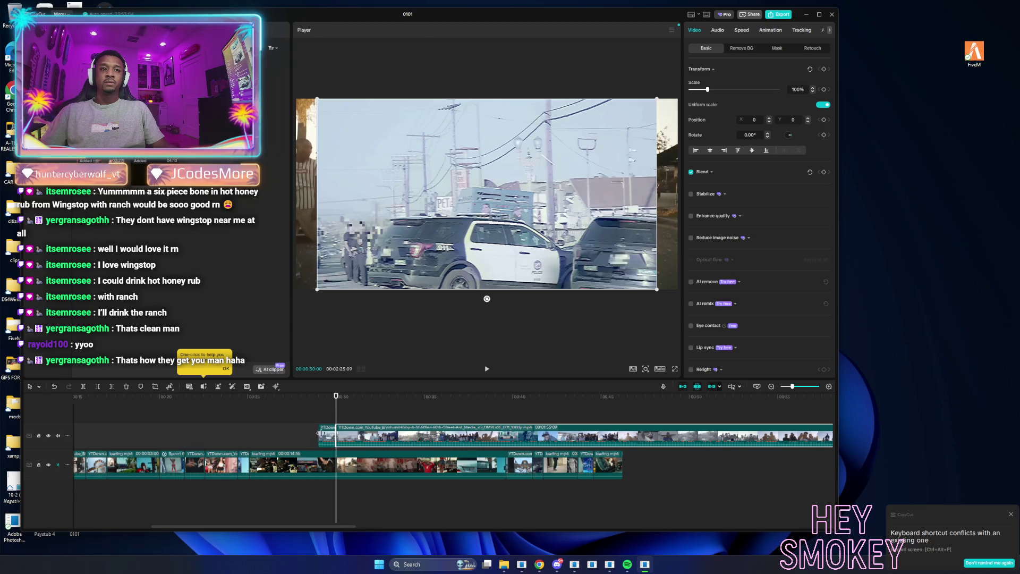
Insert the short upper piece into the main track, then trim the upper clip's start and slide it left.
mouse_move(326, 434)
mouse_down()
mouse_move(298, 458)
mouse_move(117, 466)
mouse_up()
drag(382, 414, 787, 427)
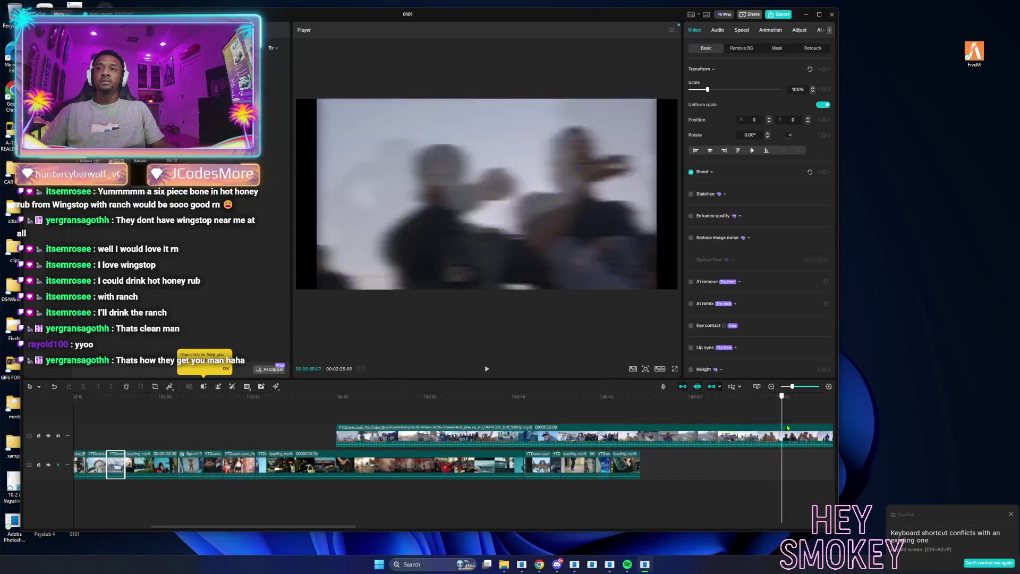
click(368, 439)
click(97, 387)
drag(828, 442, 213, 440)
click(177, 413)
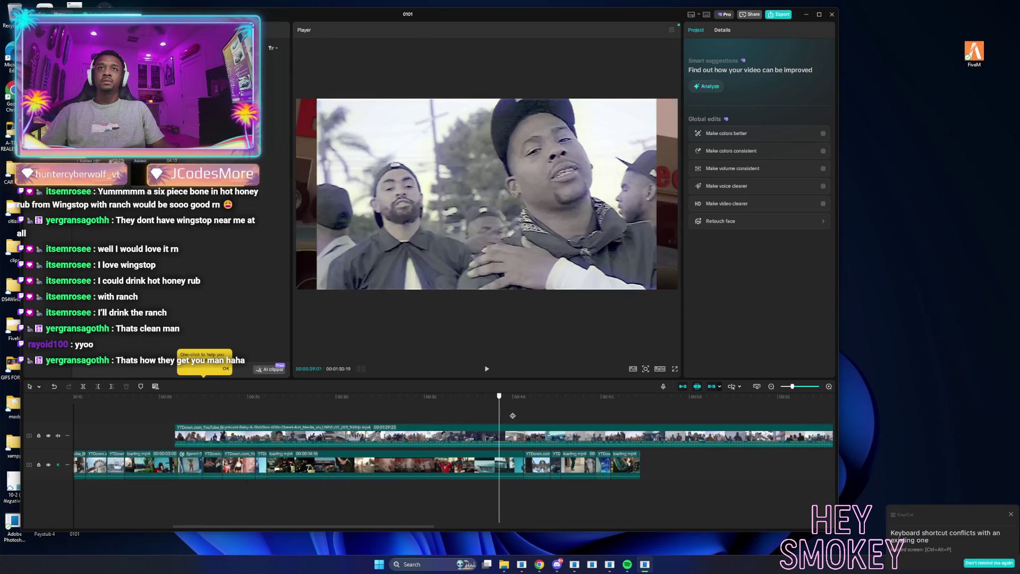
Trim the upper clip again at a later scene and slide it left.
drag(565, 418, 745, 420)
click(745, 436)
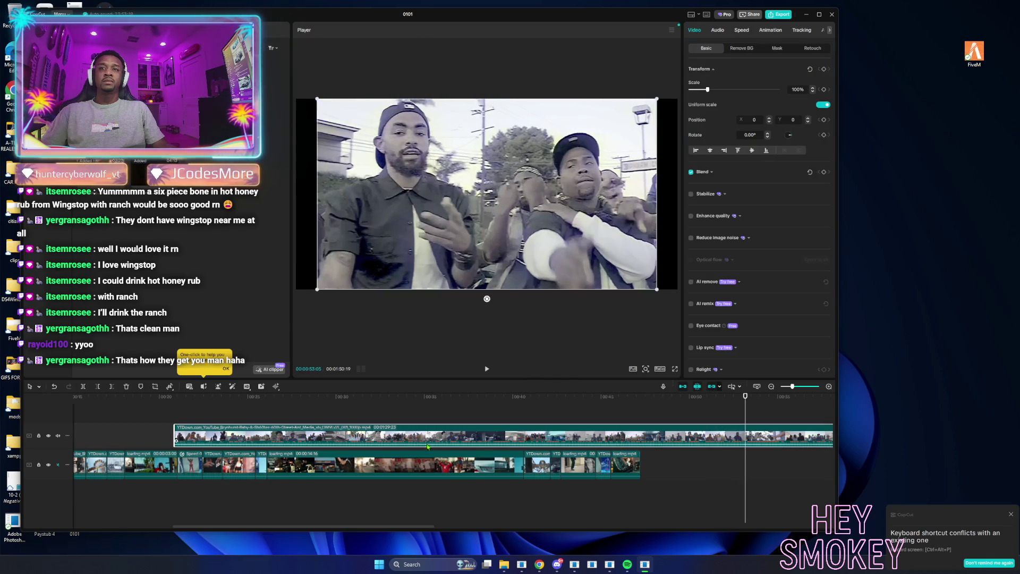
click(98, 387)
mouse_move(763, 437)
mouse_down()
mouse_move(157, 436)
mouse_move(154, 407)
mouse_move(672, 435)
mouse_up()
click(138, 406)
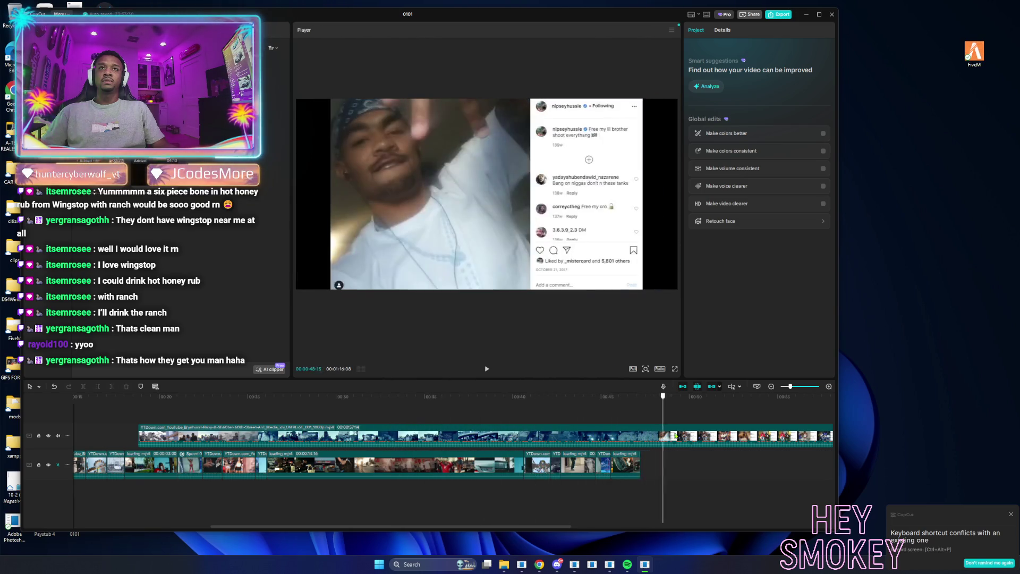
click(687, 437)
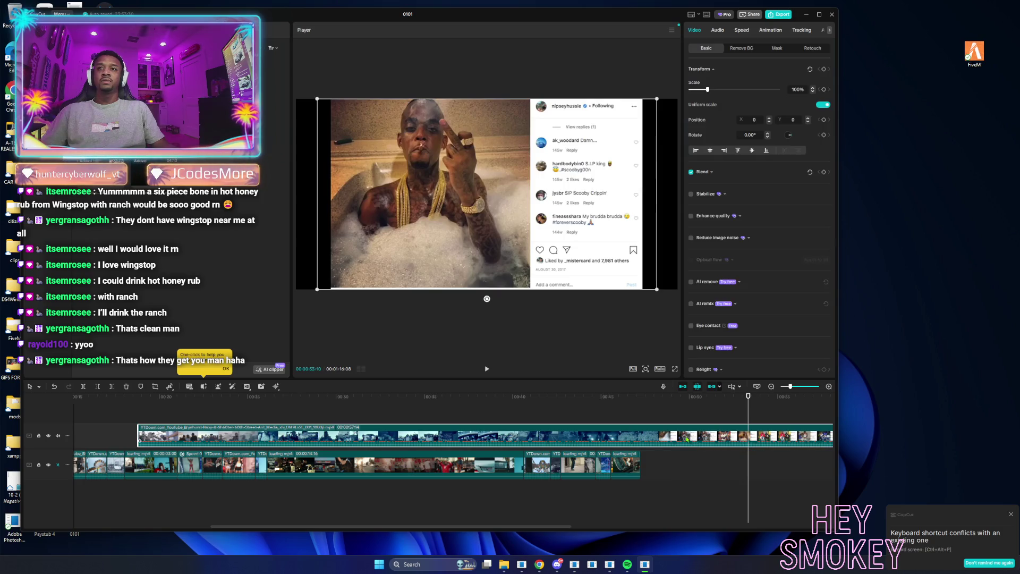
key(Delete)
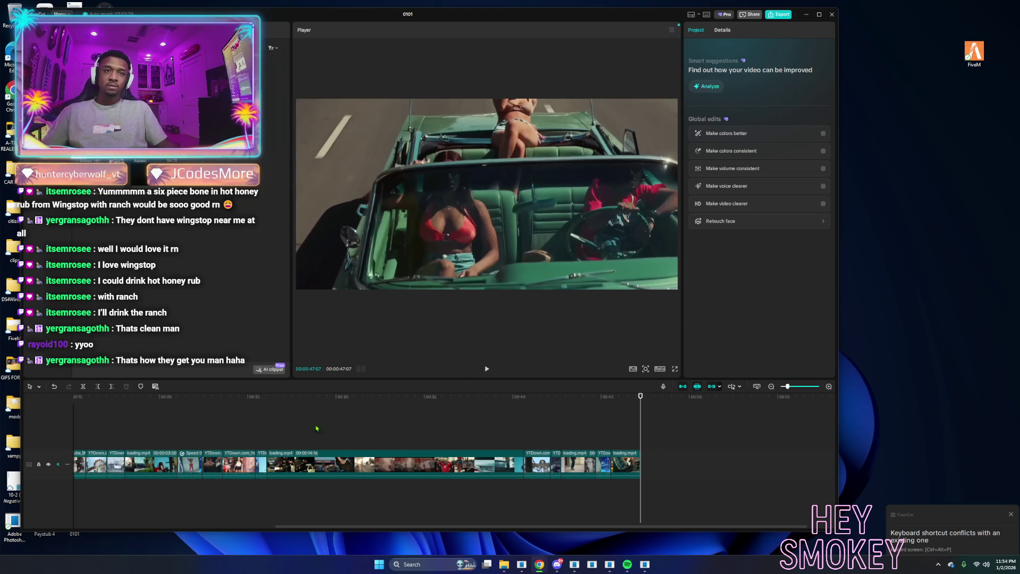
scroll(451, 462, left, 5)
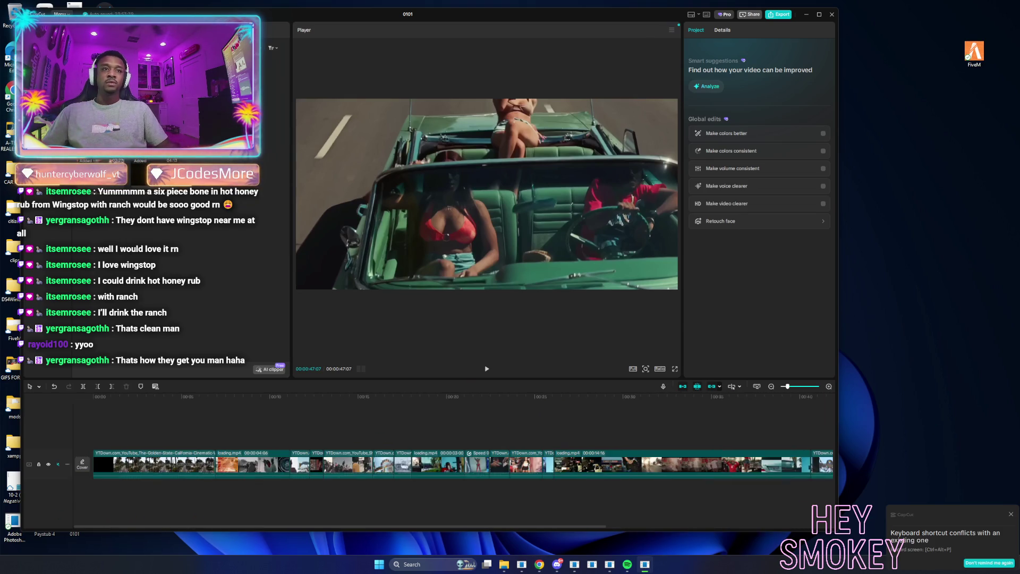
click(676, 368)
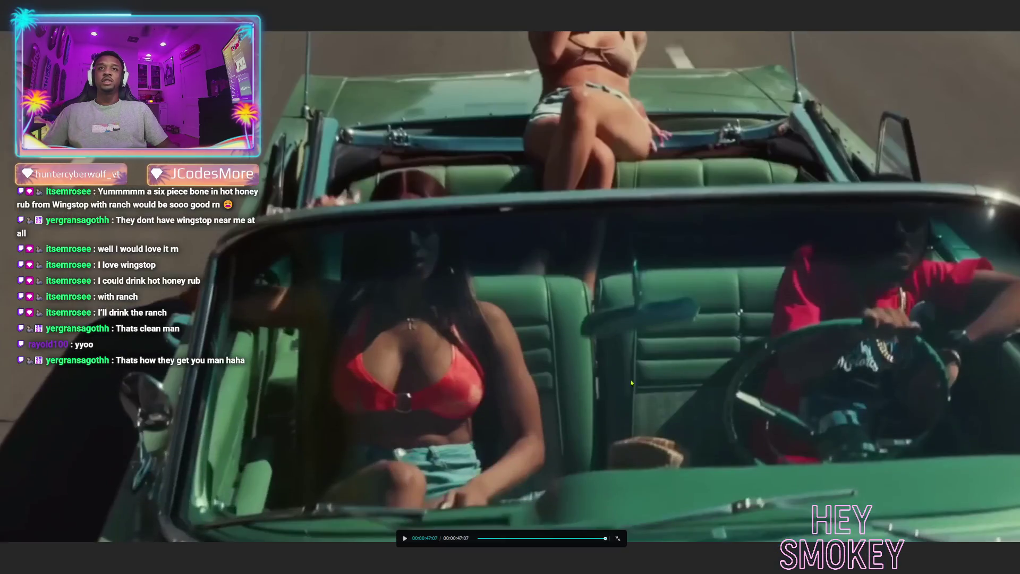
Restart the full-screen montage preview, then exit full screen back to the editor.
click(480, 538)
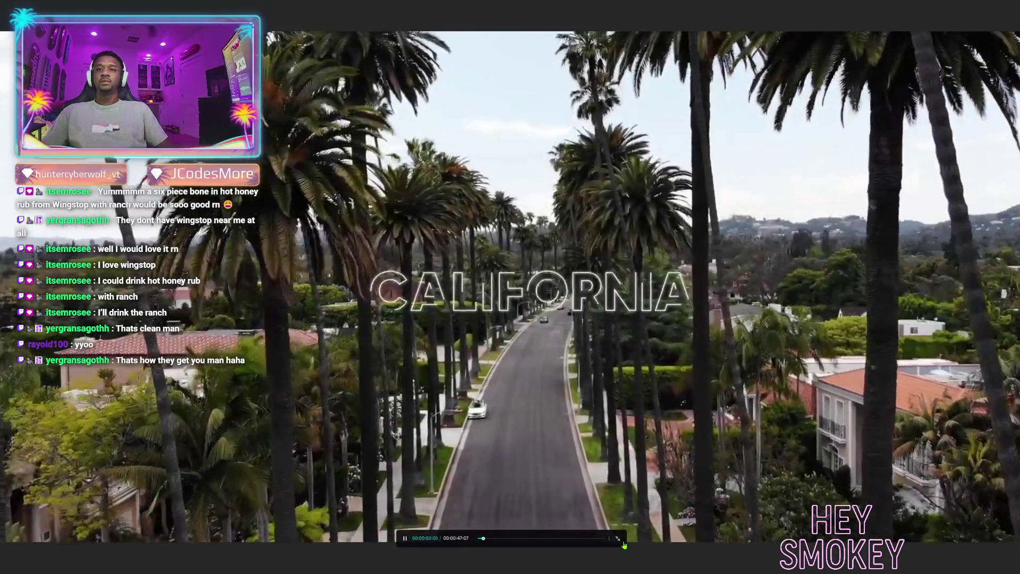
click(619, 540)
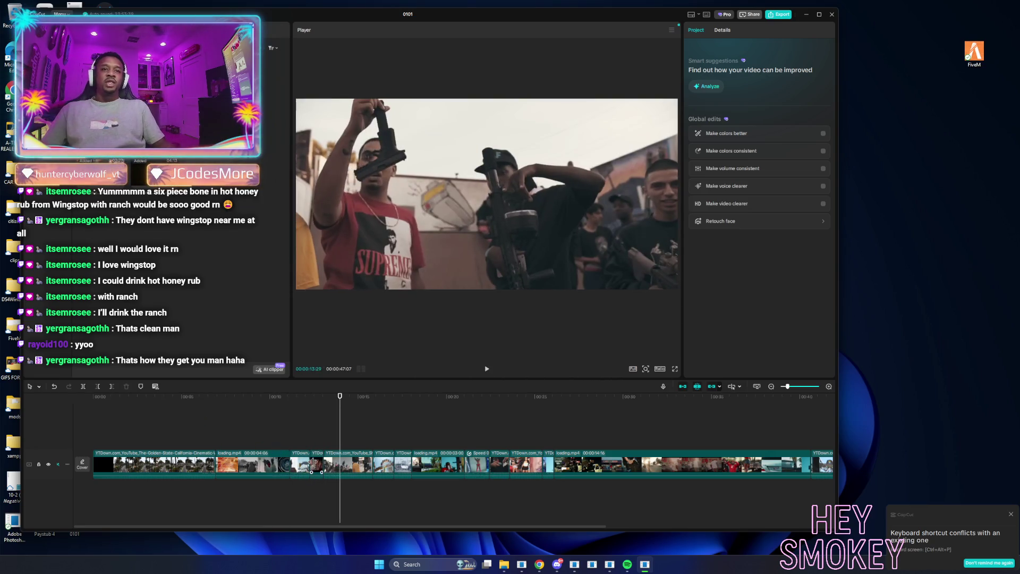
Delete the short clip from the montage and stop the preview.
click(315, 463)
key(Delete)
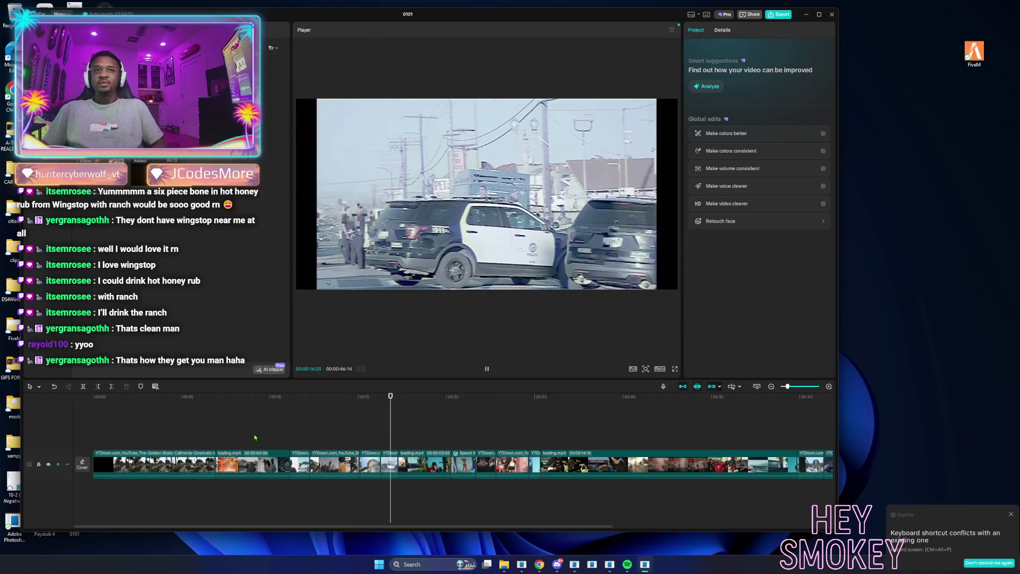
key(space)
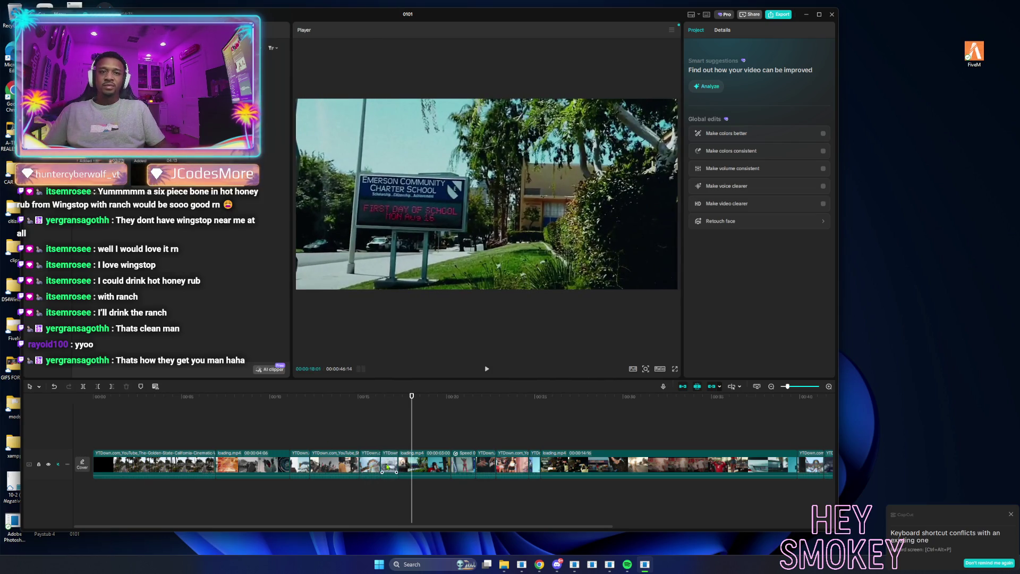
Scale up the next main-track clip to fill the frame.
click(389, 466)
click(387, 397)
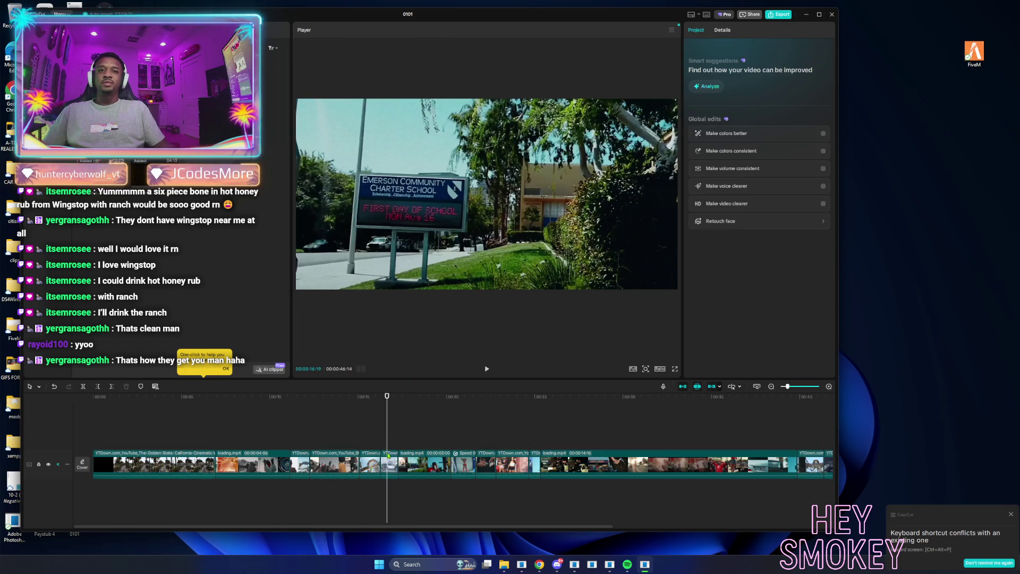
click(813, 88)
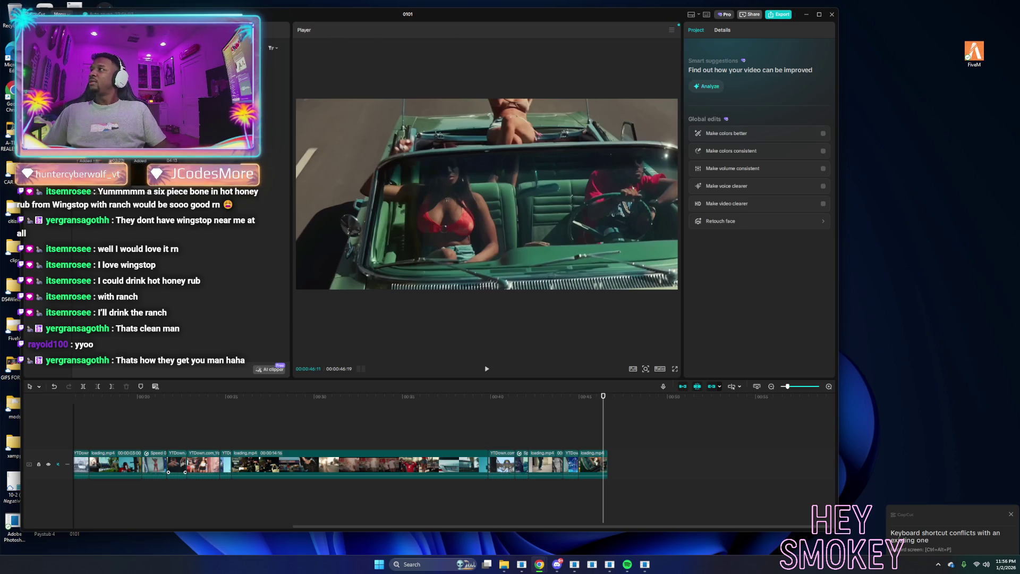
key(alt+Tab)
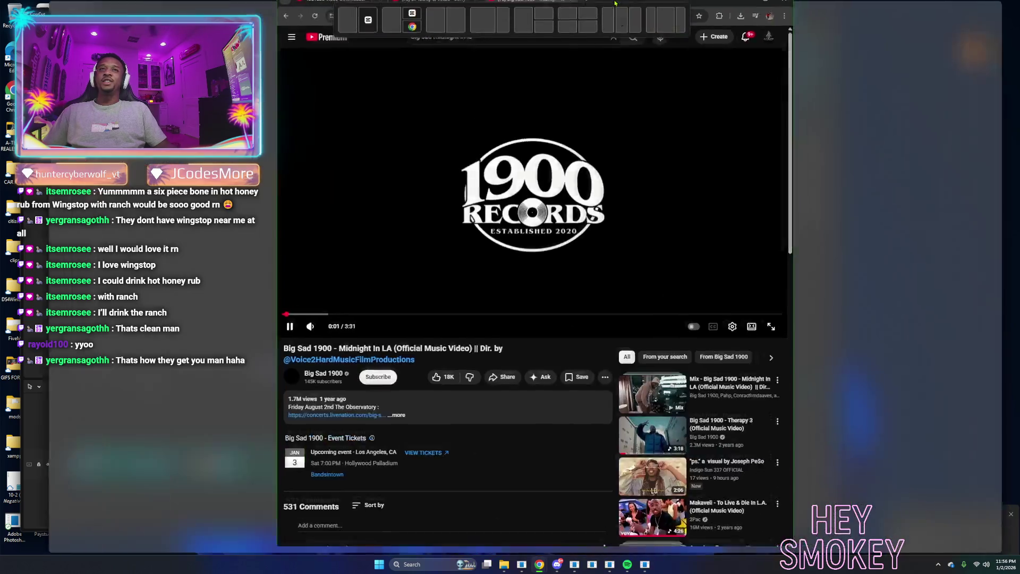
Pause the Midnight In LA video and copy its link from the address bar.
key(t)
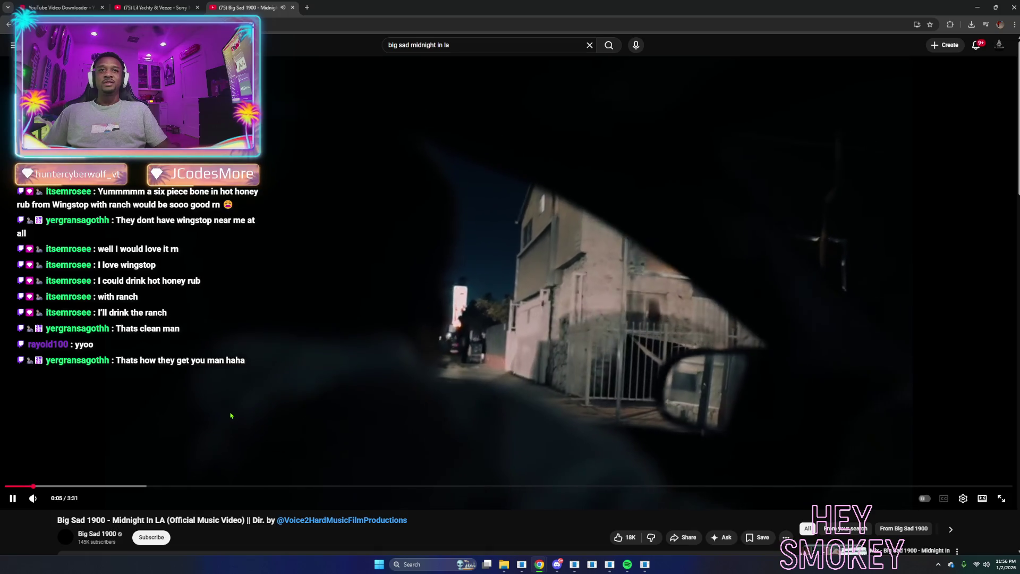
click(204, 425)
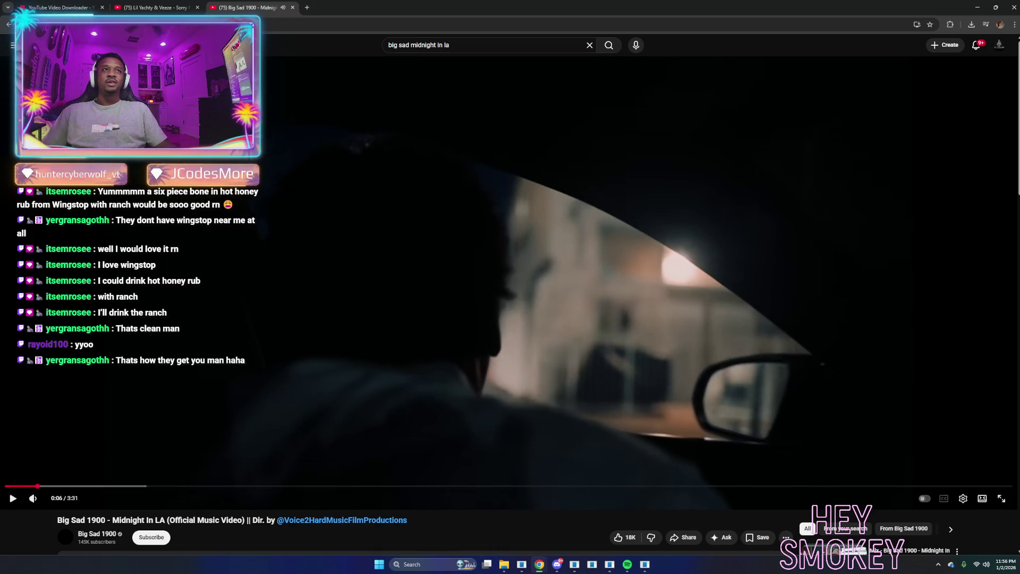
click(136, 24)
right_click(136, 24)
click(297, 98)
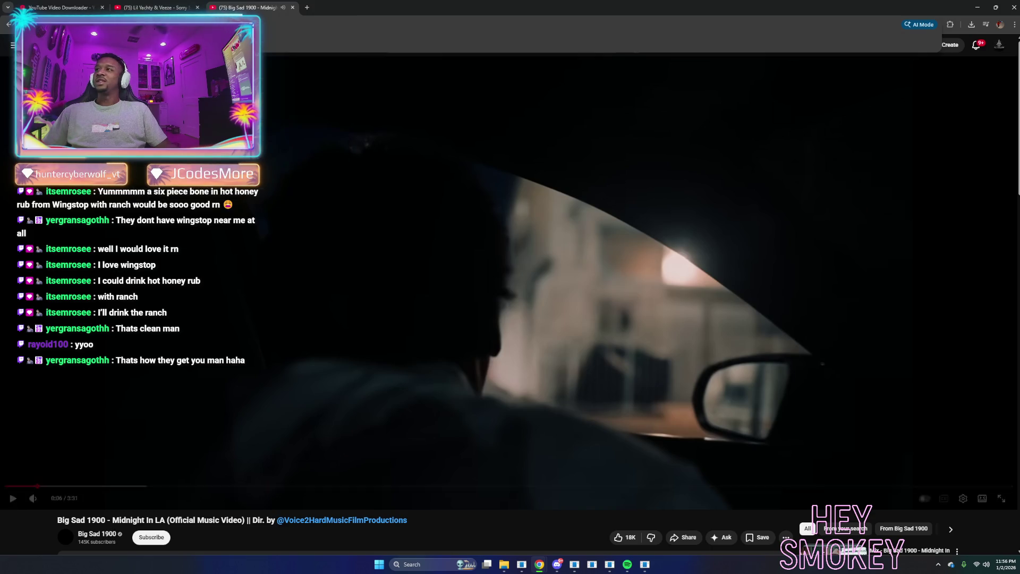
click(59, 10)
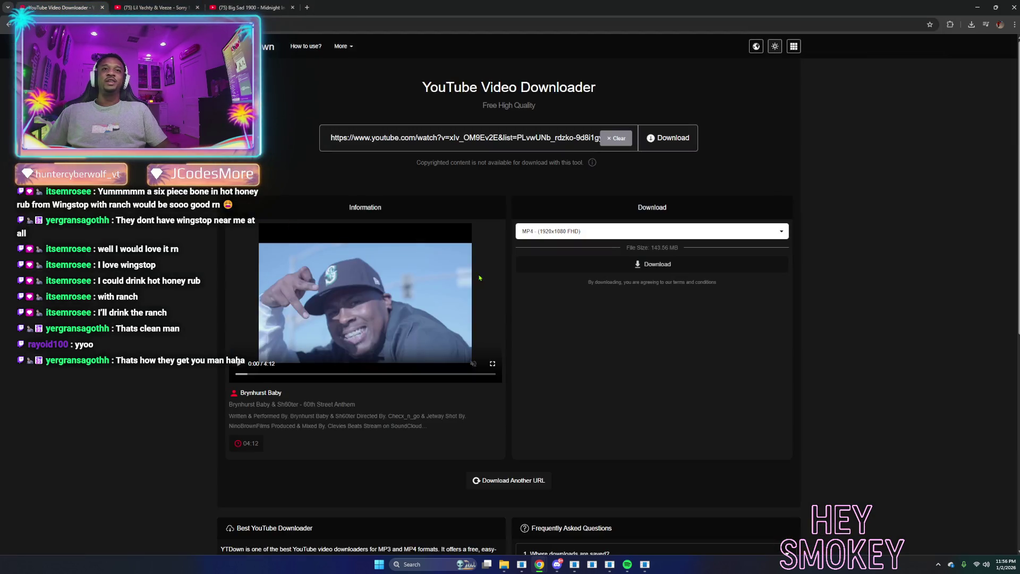
Replace the old YTDown link with the pasted Midnight In LA link to download it.
click(617, 138)
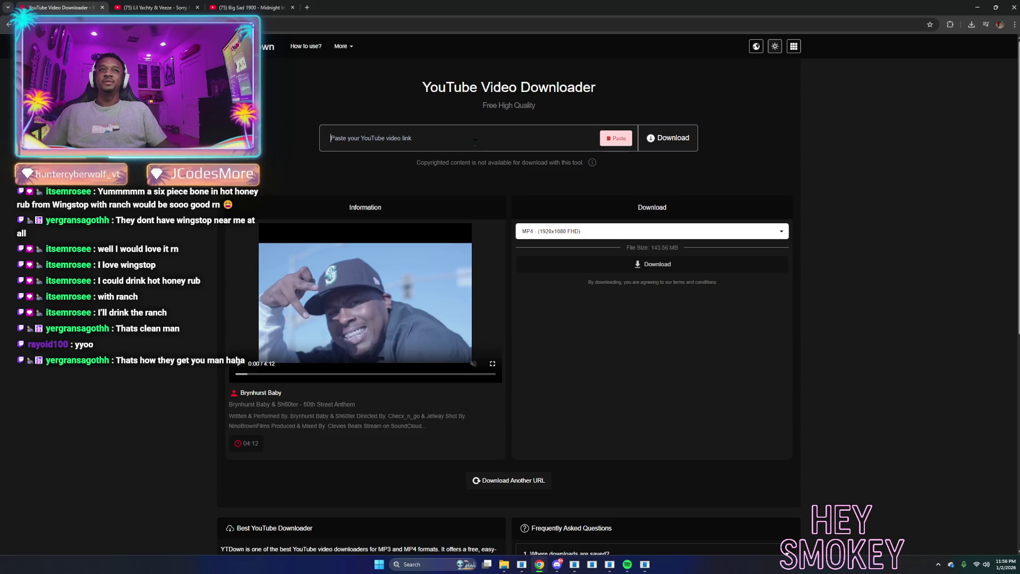
text(https://www.youtube.com/watch?v=dsuAqJDU9PY)
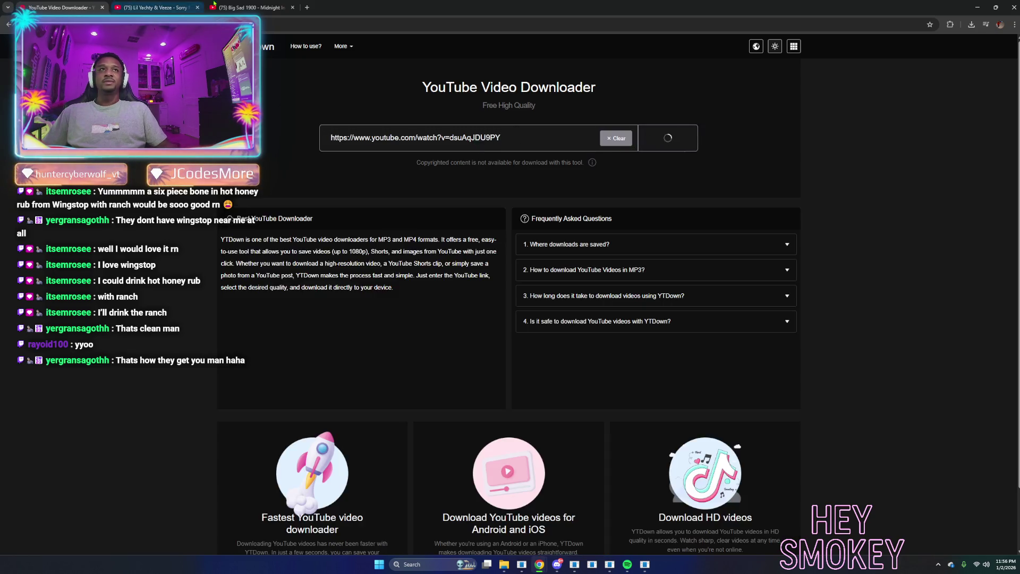
click(247, 7)
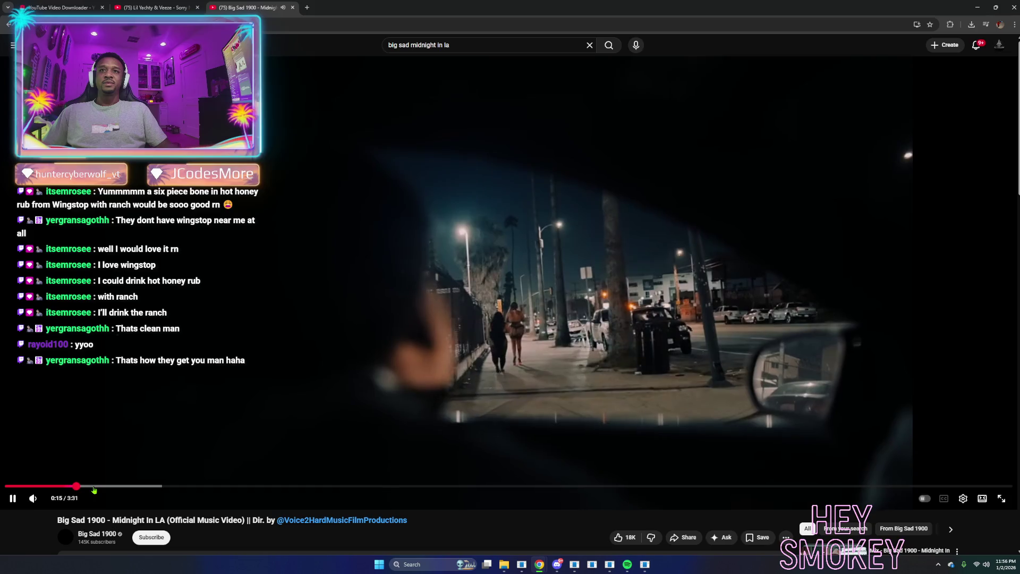
Skip ahead through Midnight In LA to about 0:40 and pause it.
click(94, 487)
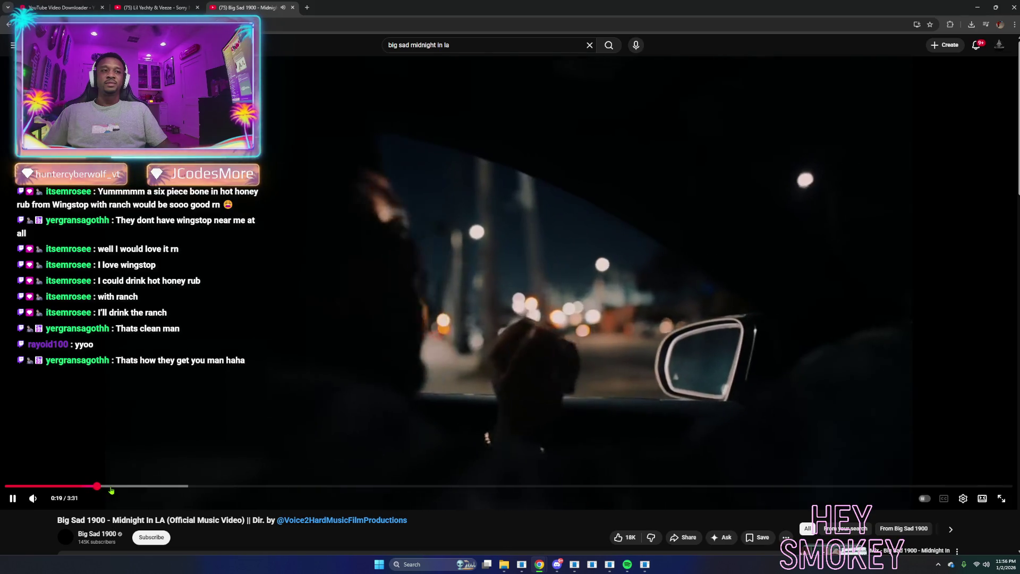
click(123, 486)
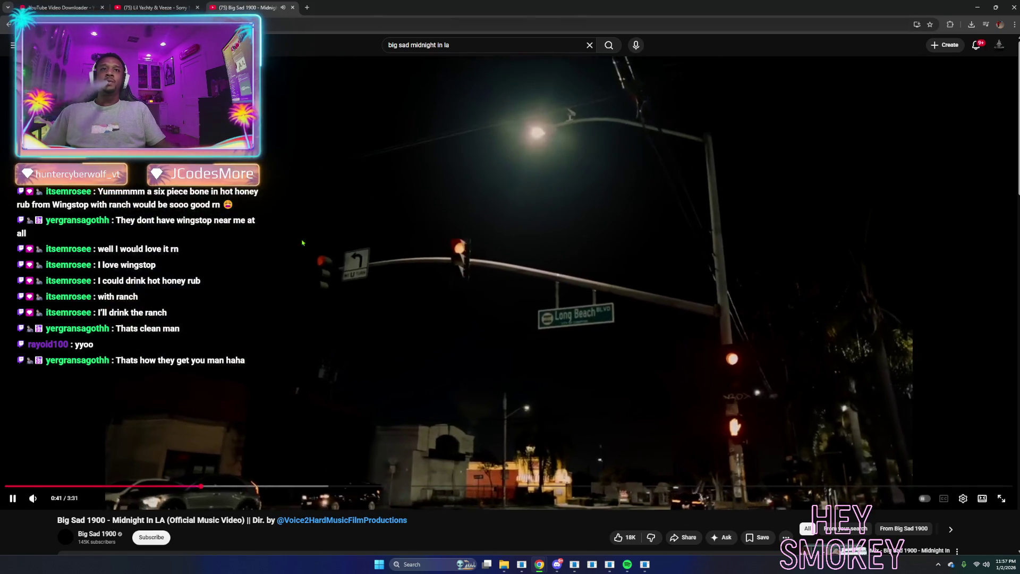
click(302, 243)
key(alt+Tab)
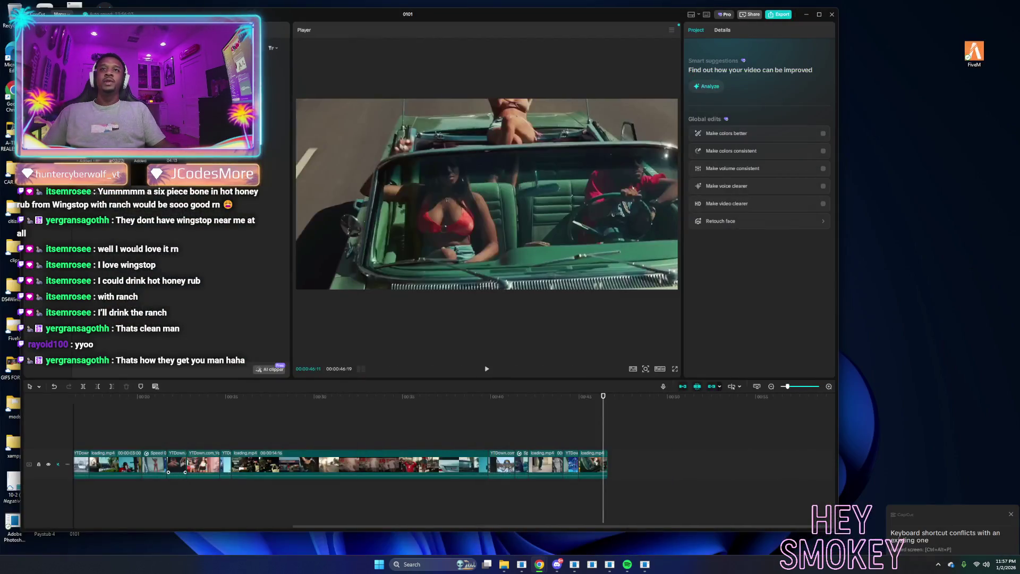
Replay the montage from the start and review the section around 0:17.
drag(204, 438, 19, 429)
key(space)
click(403, 443)
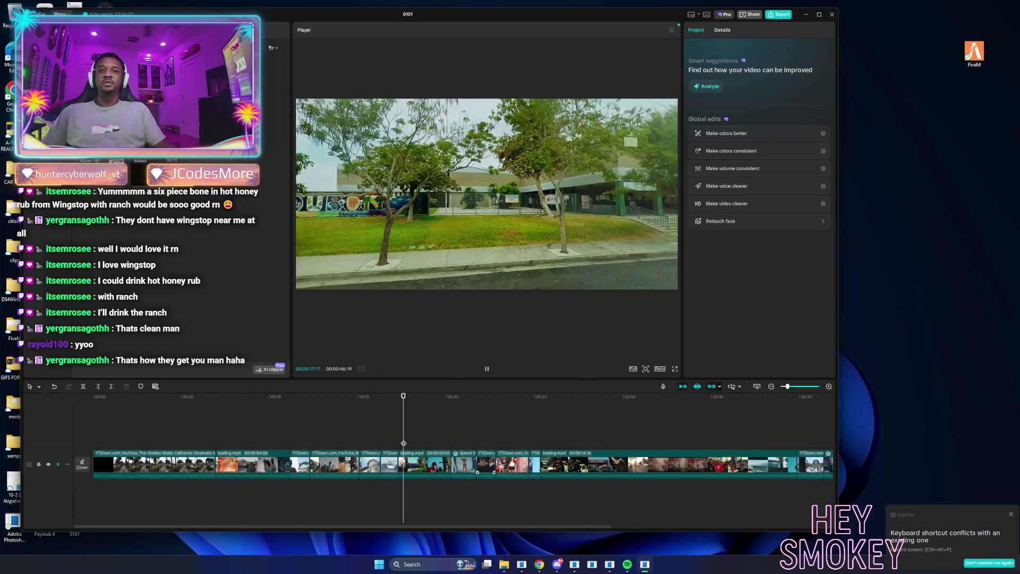
key(space)
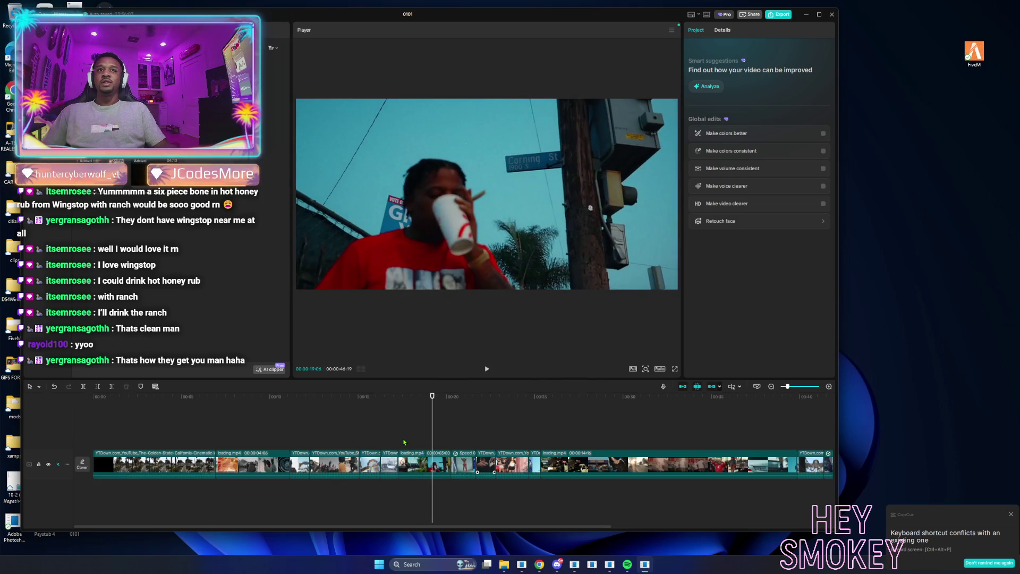
click(399, 438)
key(space)
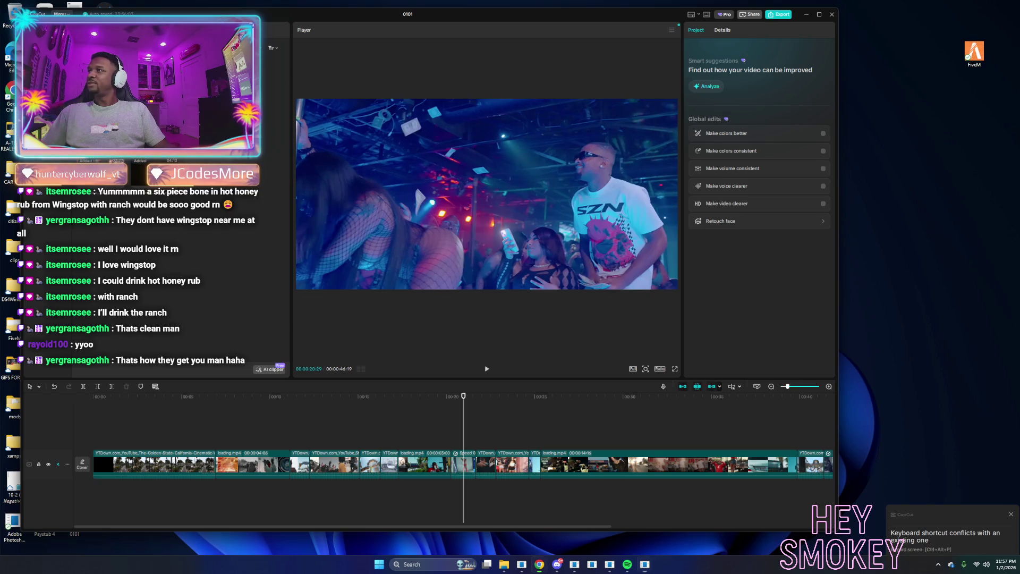
key(alt+Tab)
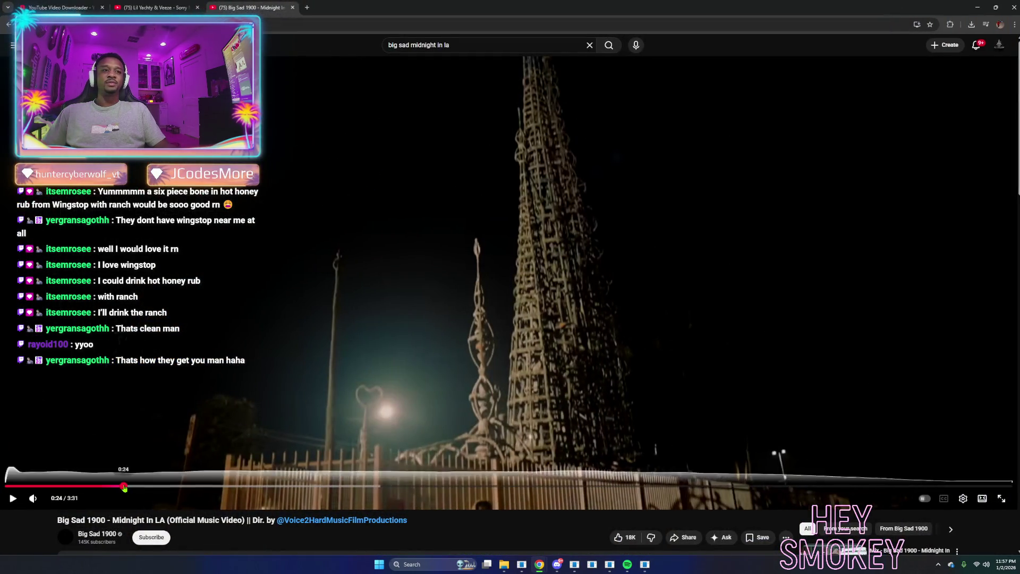
Skim Midnight In LA from 0:36 through 0:45, 0:55 and past 1:05.
click(177, 486)
key(space)
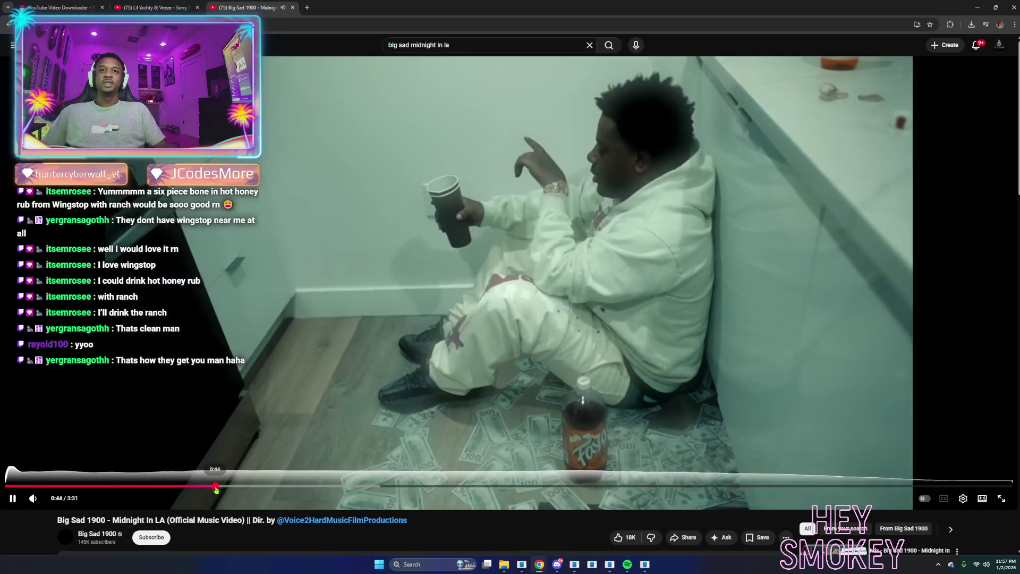
click(215, 486)
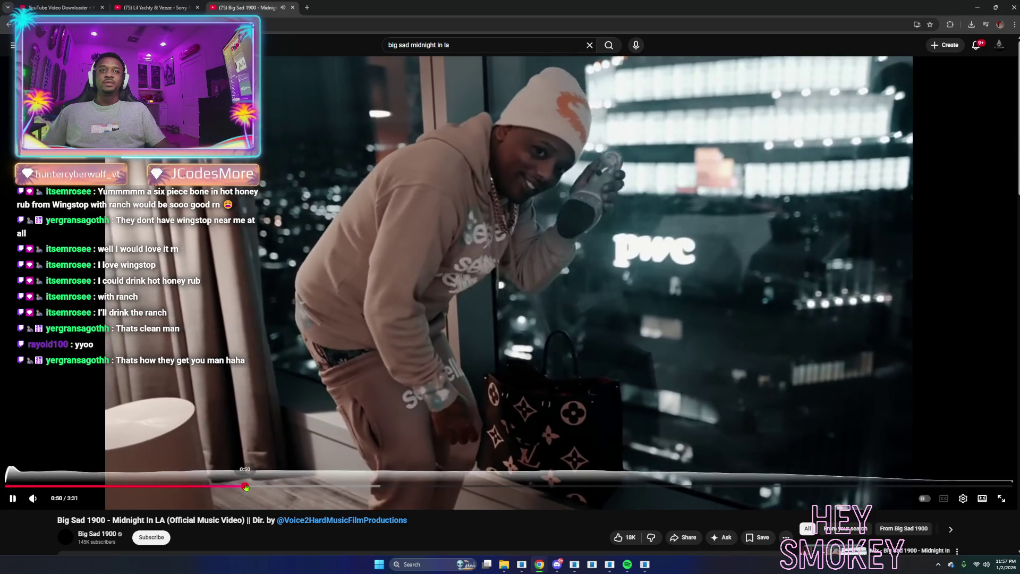
click(269, 486)
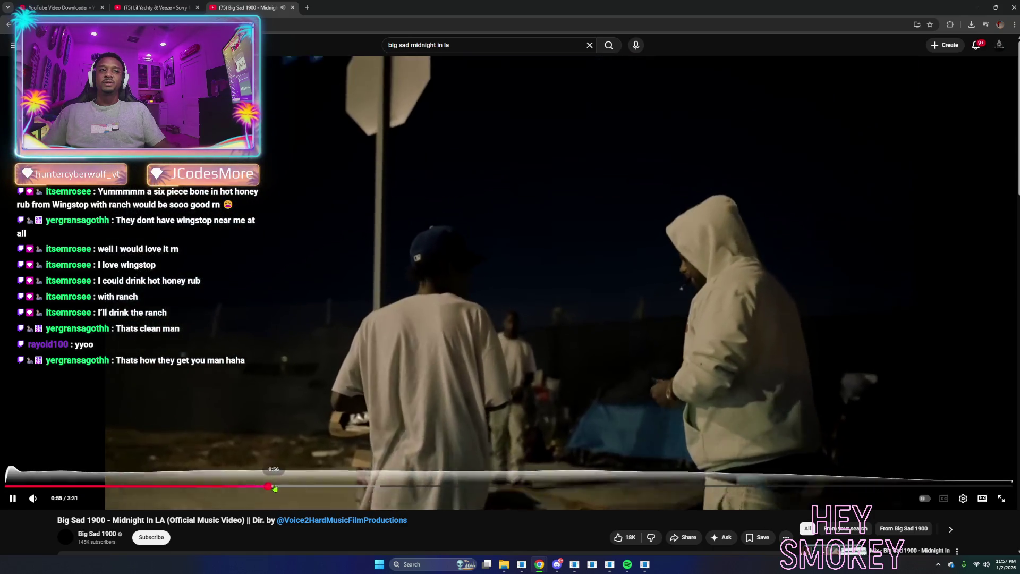
click(287, 486)
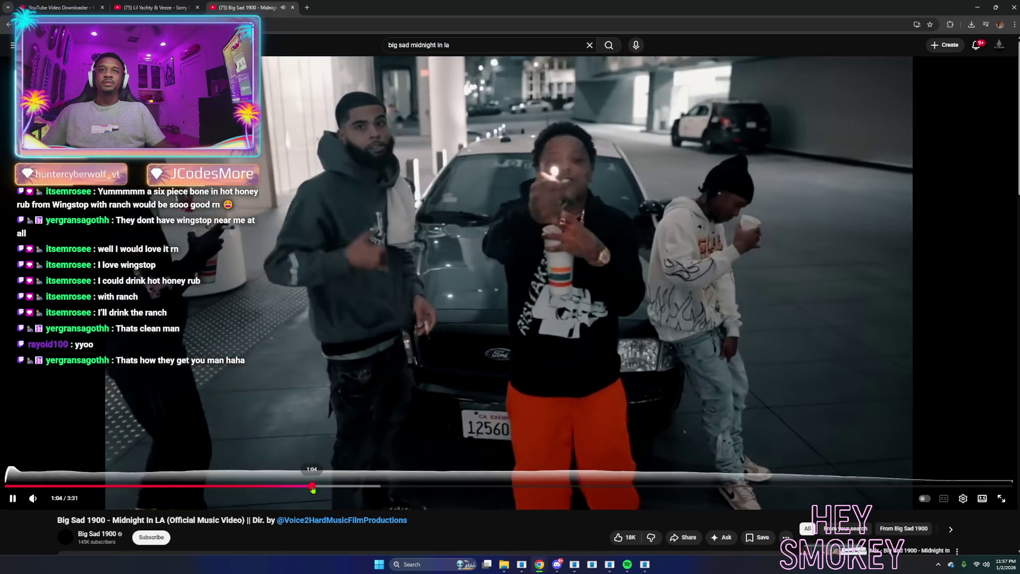
click(311, 486)
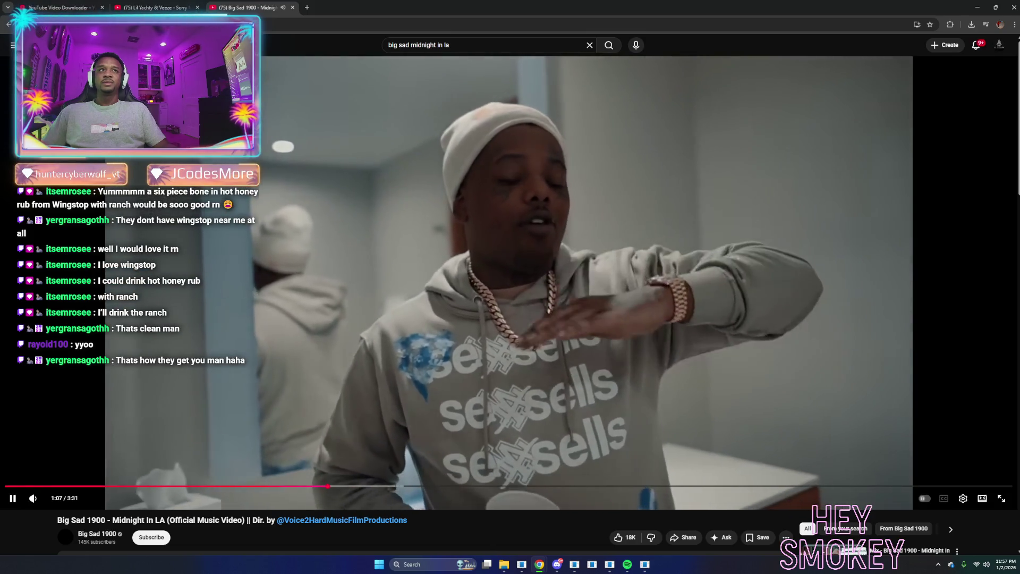
key(alt+Tab)
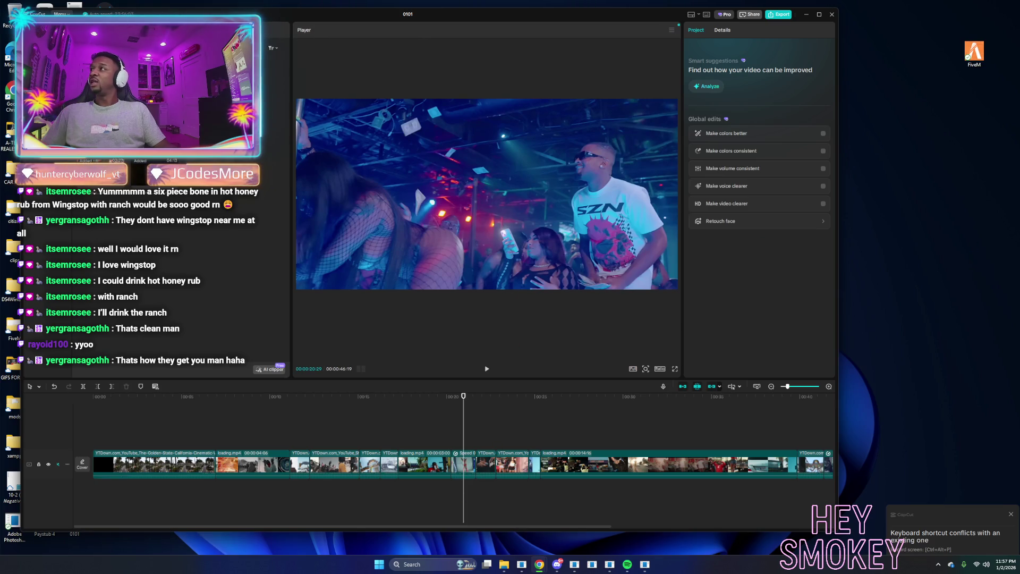
Add the Midnight In LA clip on a new upper track at the start and mute that track.
mouse_move(104, 437)
mouse_down()
mouse_move(489, 436)
mouse_move(123, 437)
mouse_up()
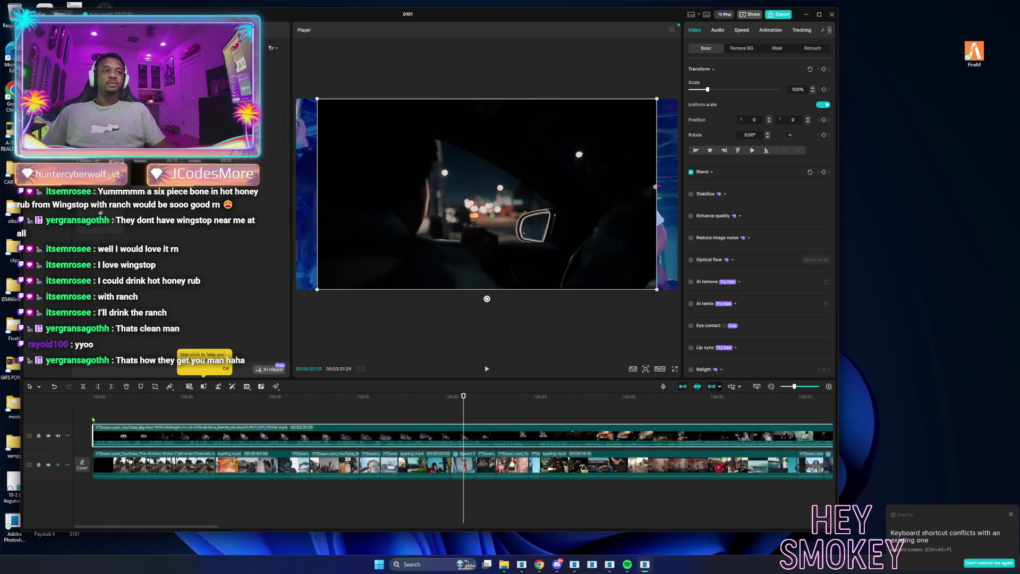
click(94, 407)
key(space)
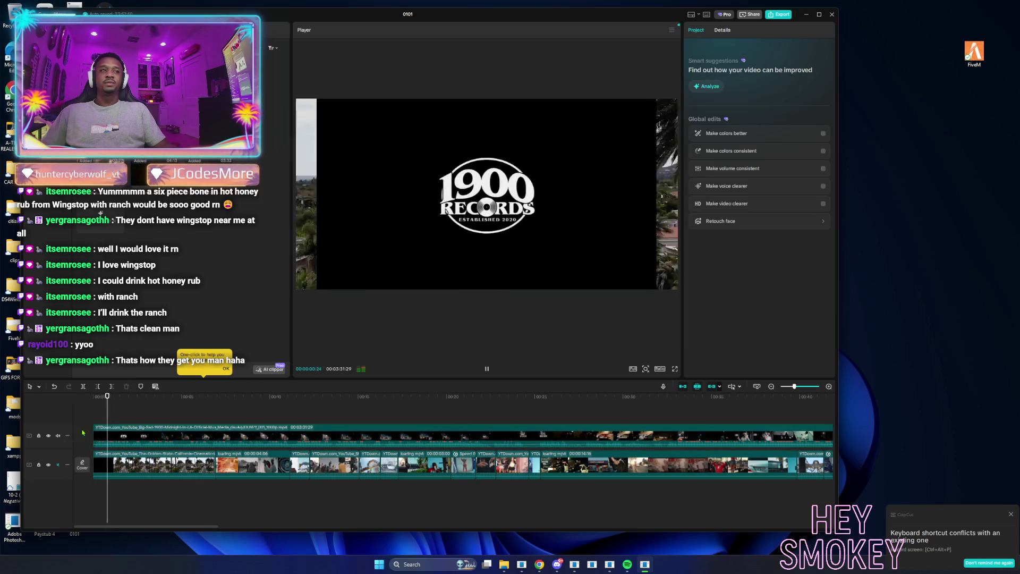
click(58, 436)
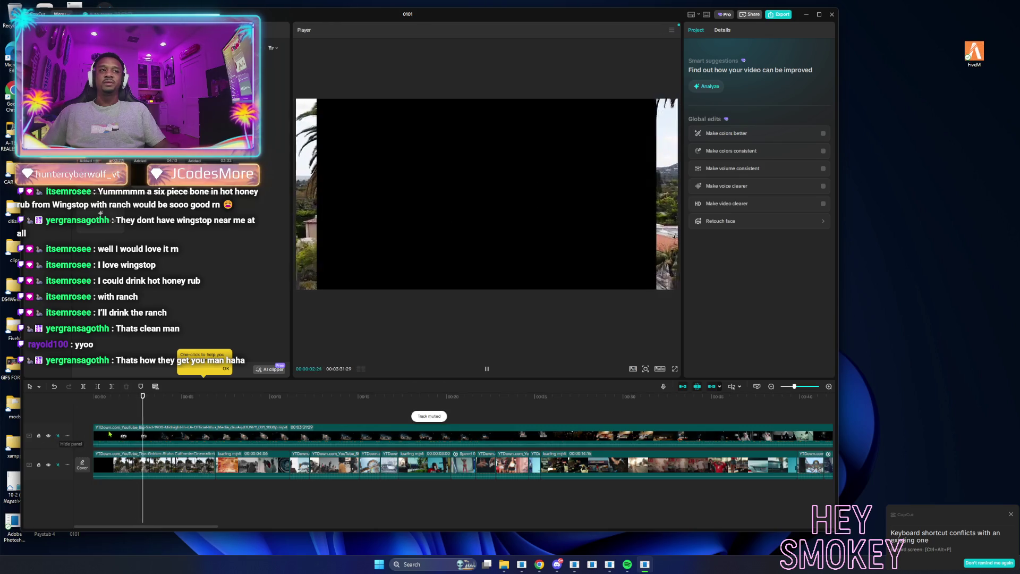
key(space)
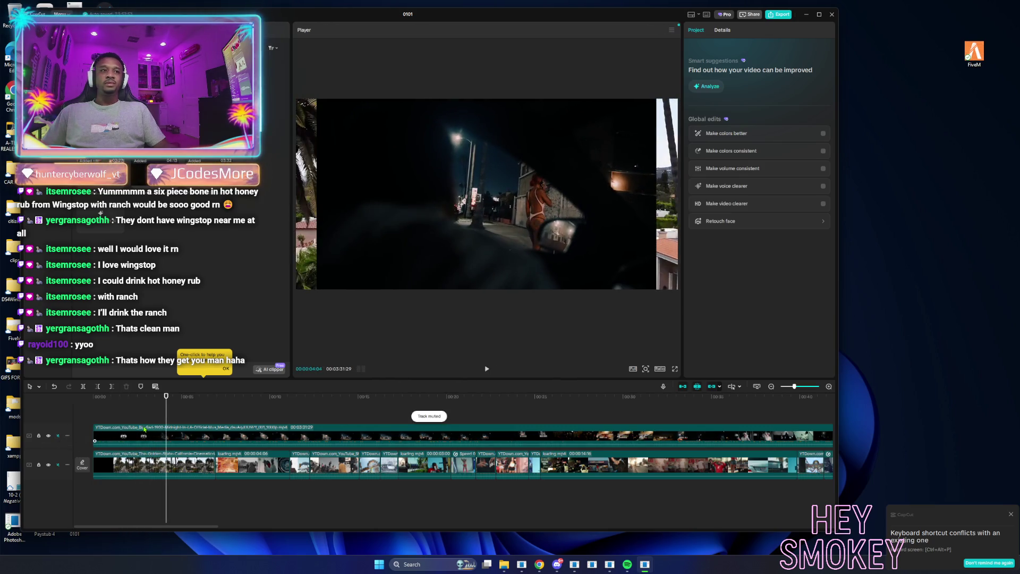
Trim and split the upper clip to isolate a short piece around 9 seconds.
click(122, 427)
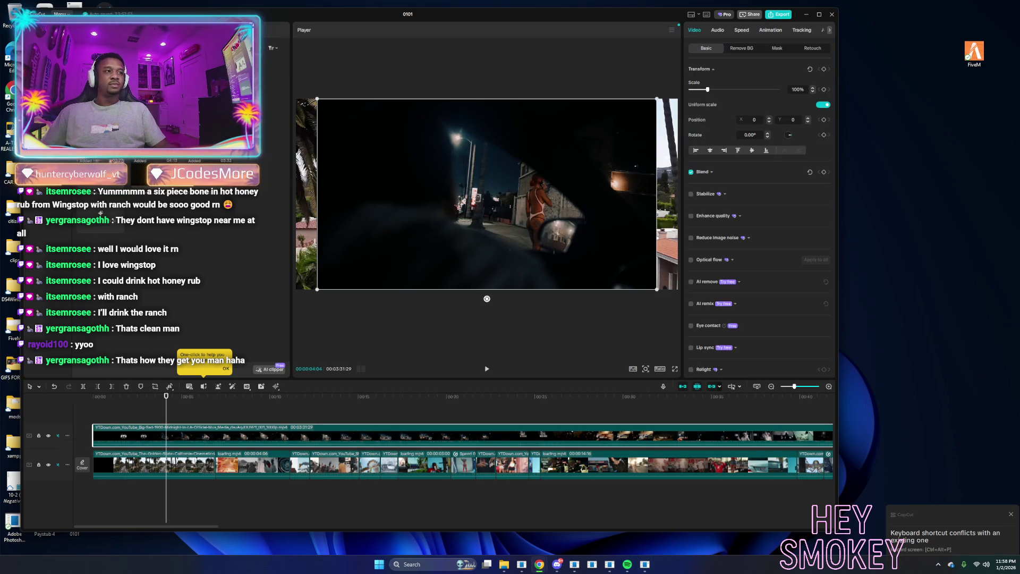
click(97, 387)
drag(166, 415, 184, 417)
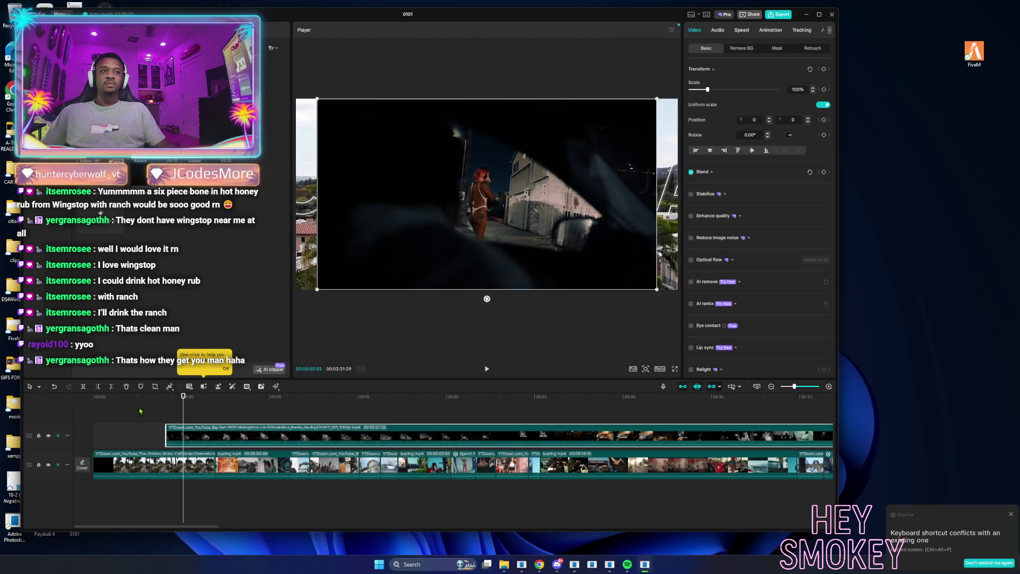
click(83, 386)
mouse_move(182, 412)
mouse_down()
mouse_move(298, 415)
mouse_move(264, 416)
mouse_up()
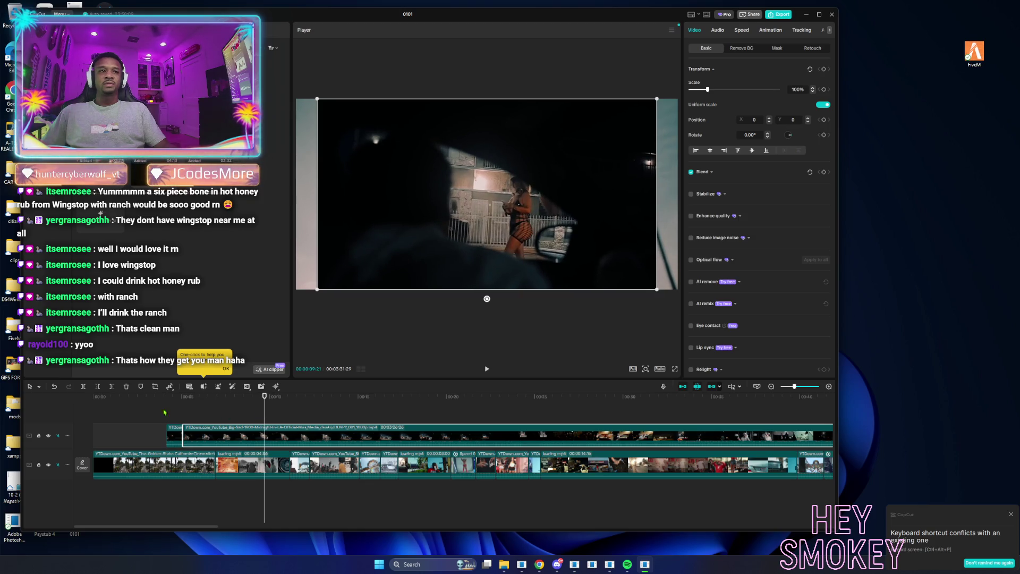
click(96, 386)
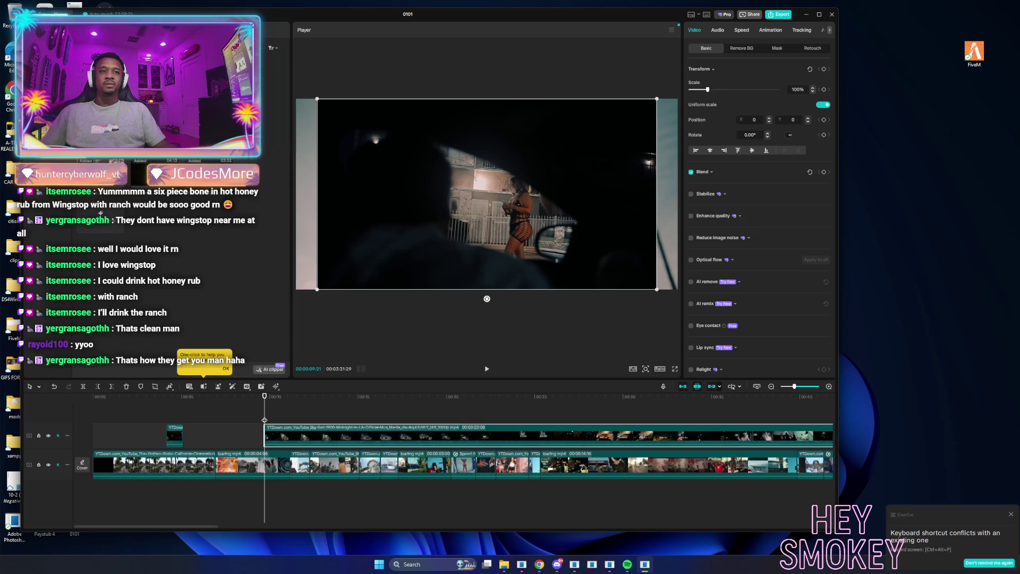
drag(269, 419, 280, 420)
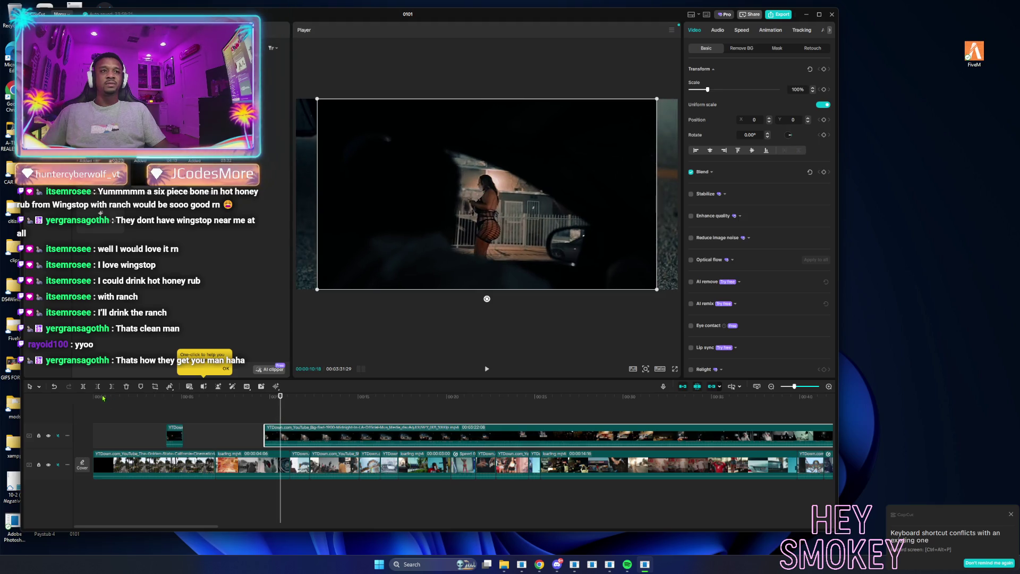
Move the short cut piece from the upper track into the main montage track.
click(181, 440)
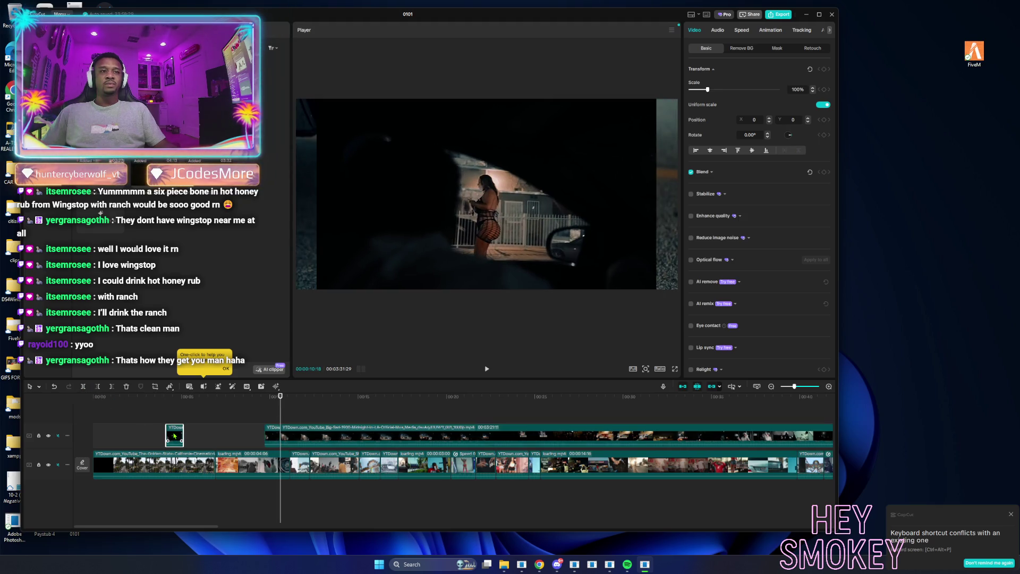
key(Delete)
drag(273, 438, 566, 475)
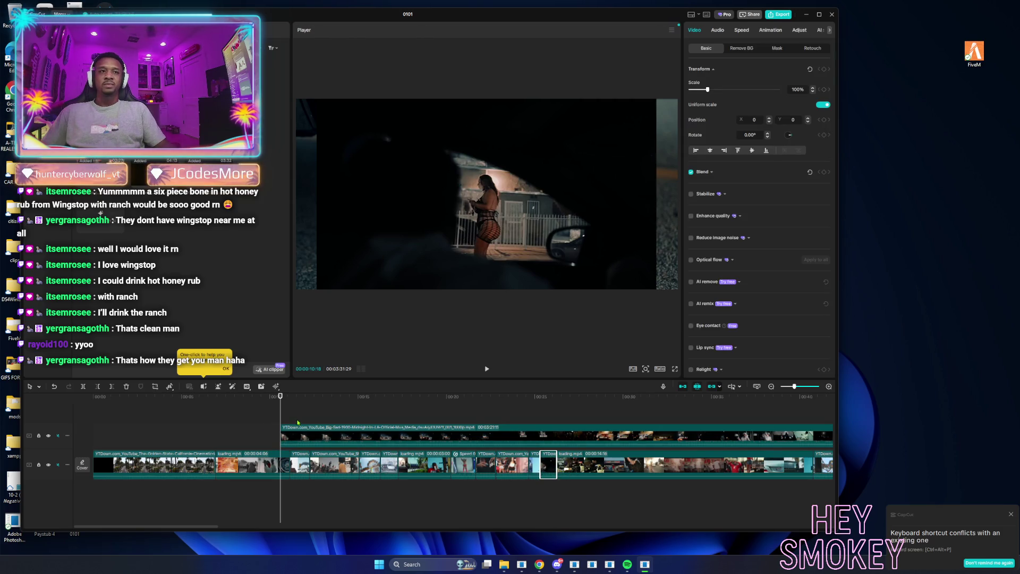
drag(281, 415, 696, 442)
Cut a short shot from the upper clip and insert it into the main track near 7 seconds.
click(672, 440)
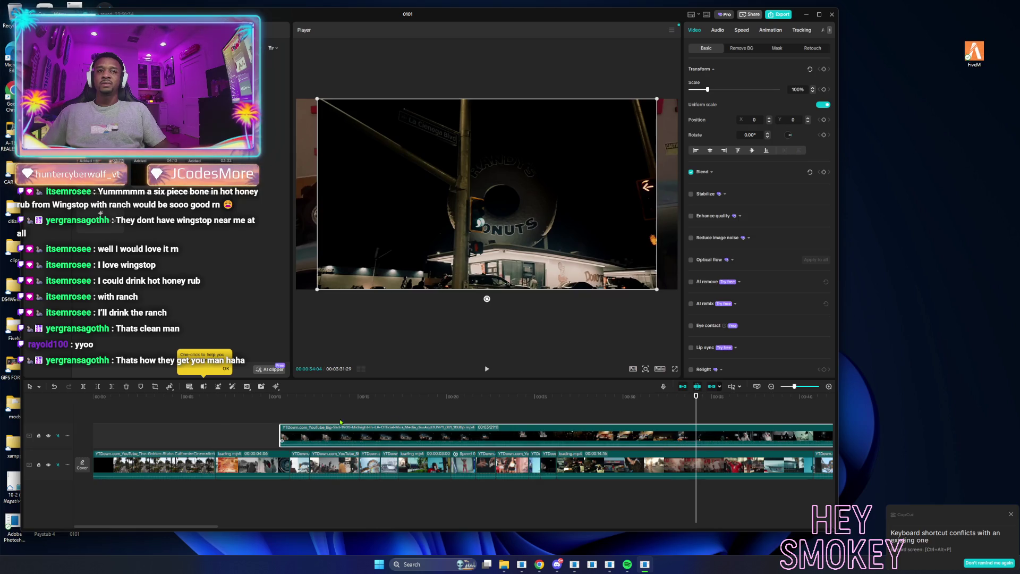
click(105, 391)
drag(697, 415, 713, 420)
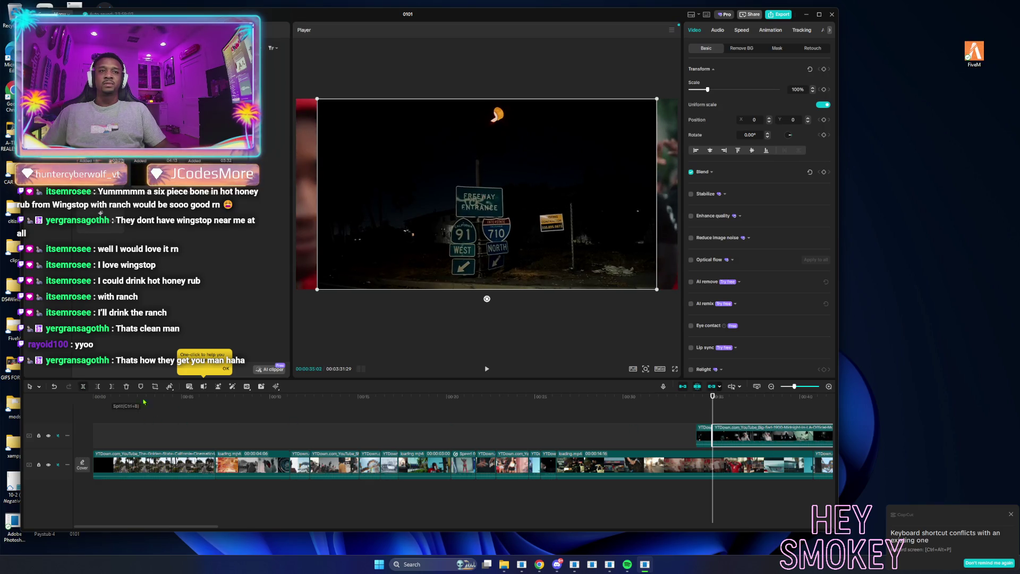
drag(704, 437, 226, 461)
Slide the remaining upper clip back to 00:00 and place the playhead near 5 seconds.
drag(769, 437, 155, 439)
click(95, 412)
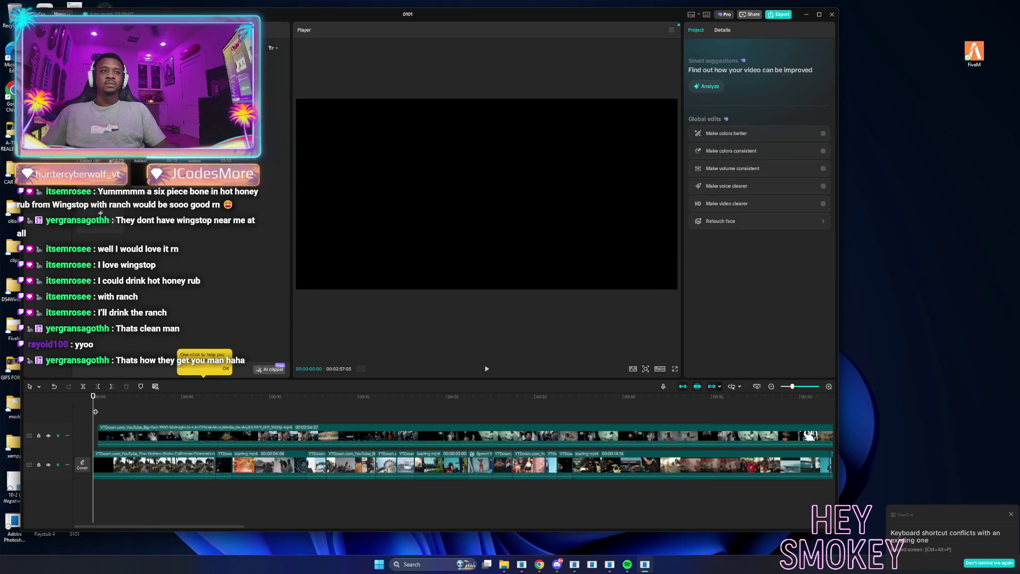
mouse_move(98, 412)
mouse_down()
mouse_move(355, 424)
mouse_move(314, 424)
mouse_move(323, 423)
mouse_up()
click(276, 438)
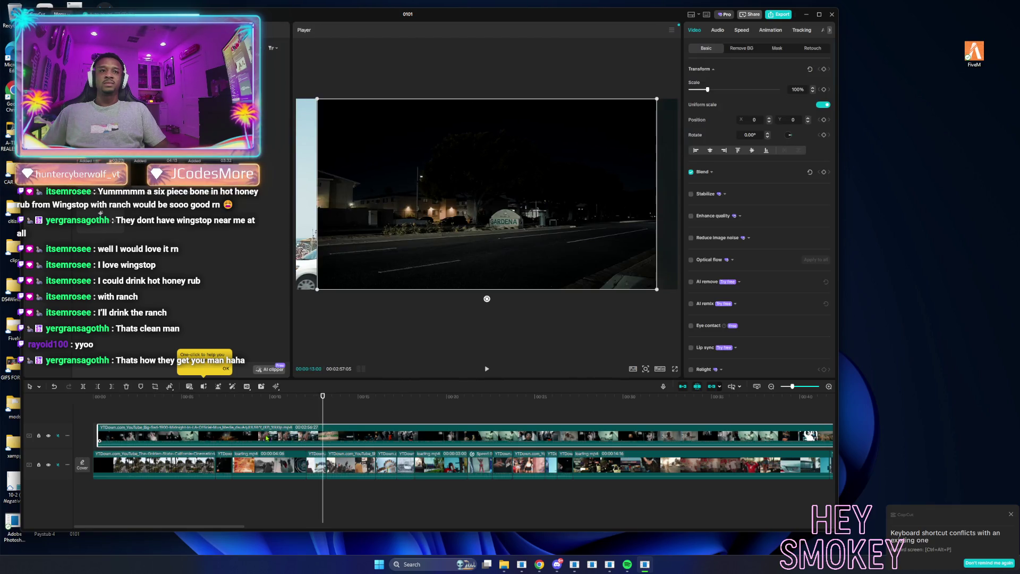
Trim the upper clip at the playhead and insert a short night-street shot into the main track.
click(98, 388)
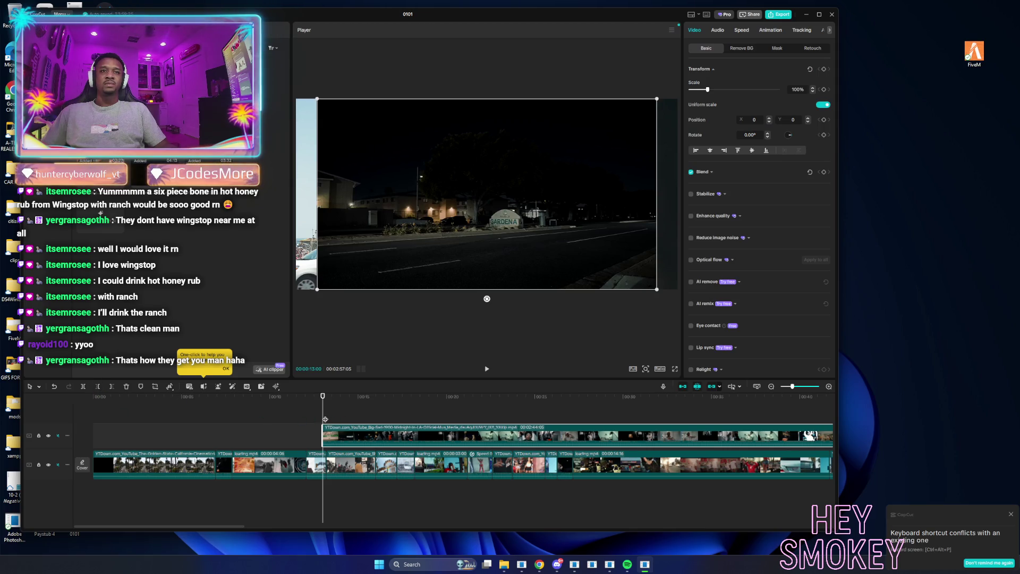
drag(326, 419, 333, 419)
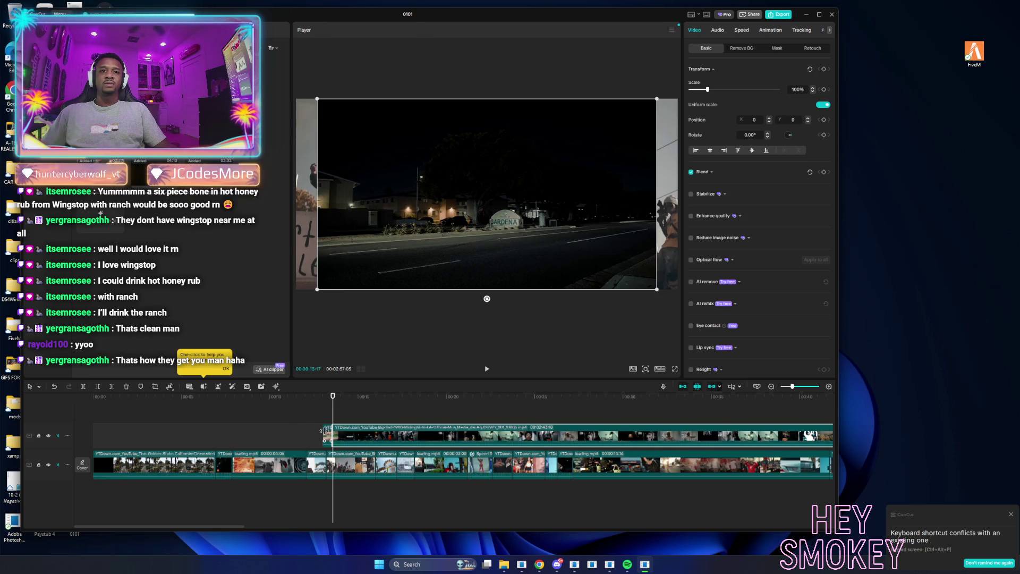
mouse_move(328, 435)
mouse_down()
mouse_move(345, 452)
mouse_move(421, 466)
mouse_up()
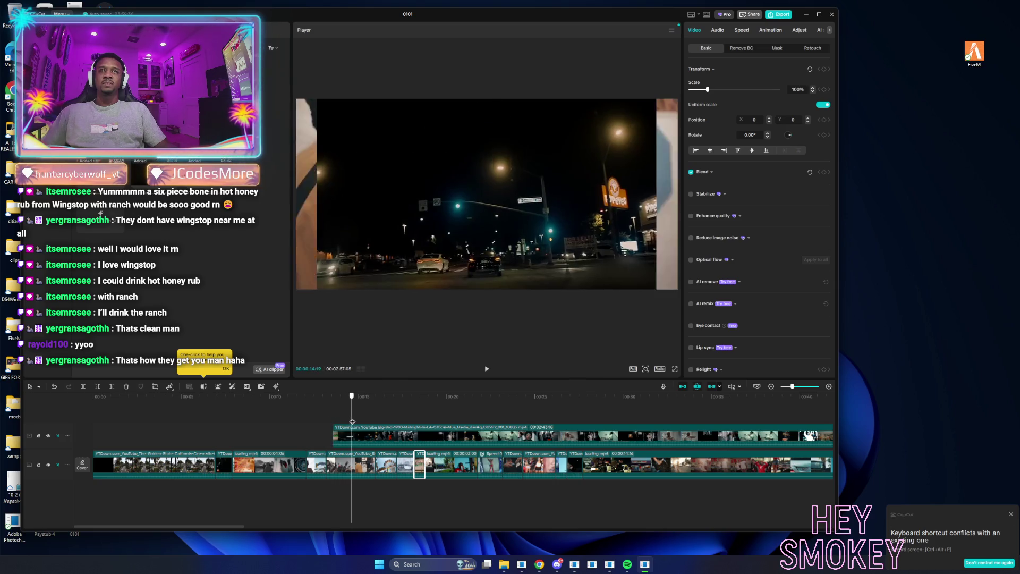
mouse_move(333, 423)
mouse_down()
mouse_move(642, 440)
mouse_move(609, 440)
mouse_up()
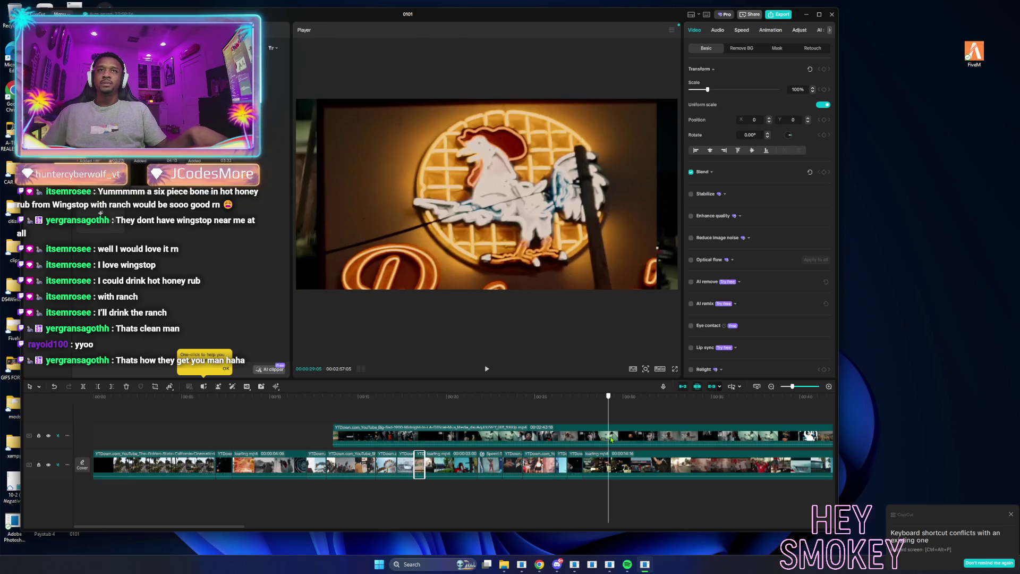
Trim the upper clip at about 16 seconds, split at the Roscoe's sign shot, and return it to 00:00.
click(607, 441)
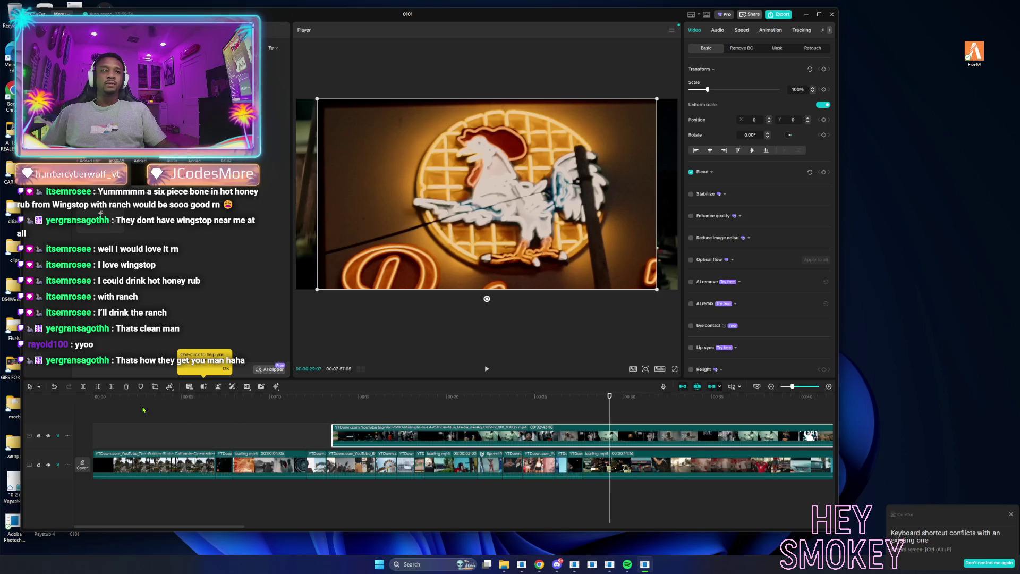
click(98, 388)
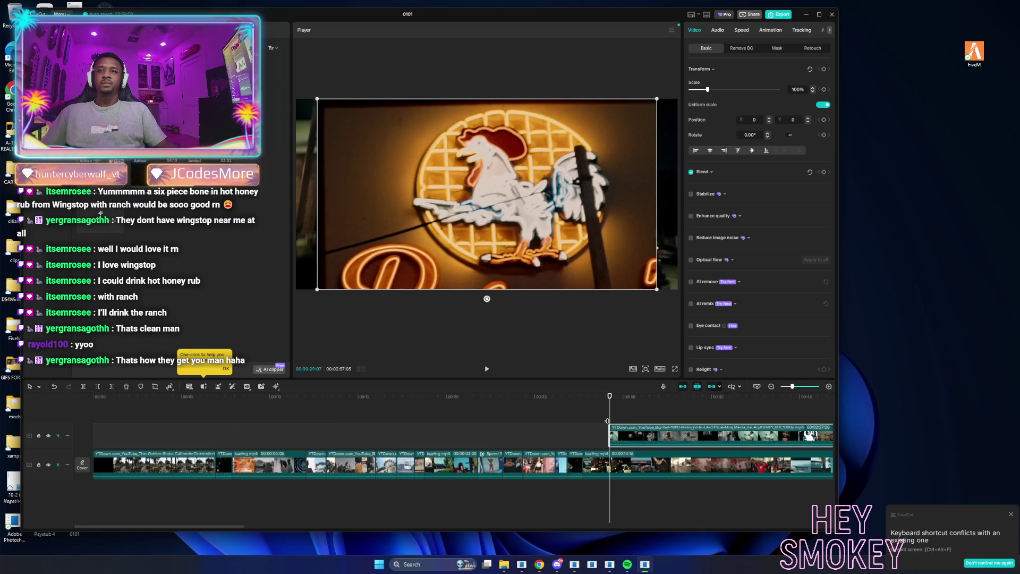
drag(609, 420, 622, 424)
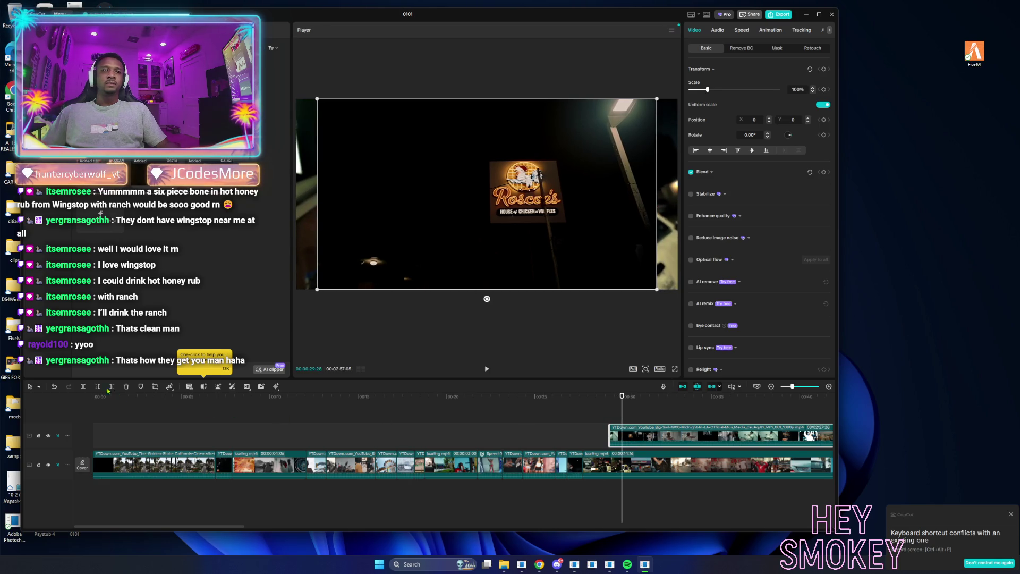
click(83, 387)
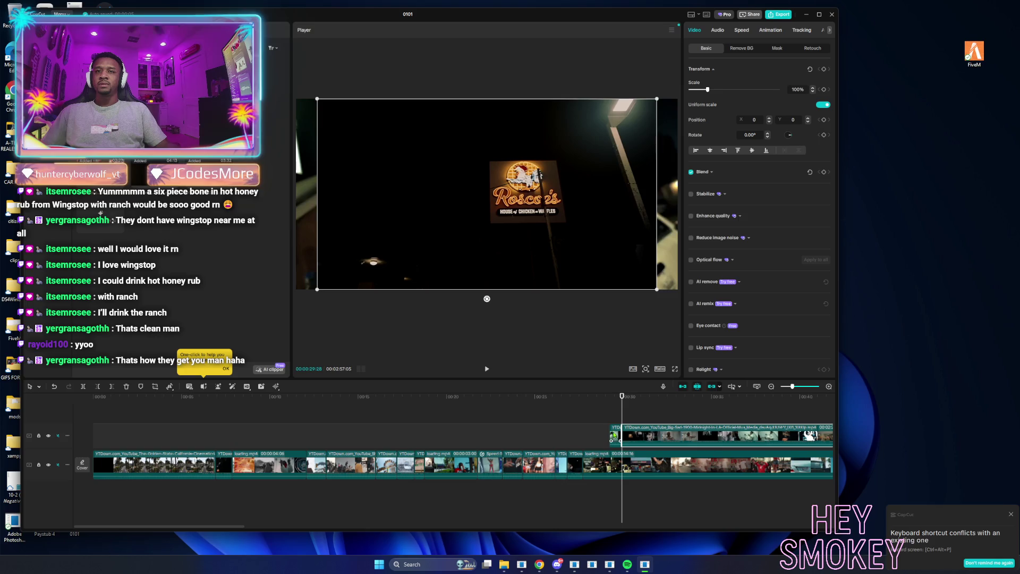
mouse_move(615, 435)
mouse_down()
mouse_move(95, 432)
mouse_move(126, 417)
mouse_move(639, 447)
mouse_up()
click(95, 413)
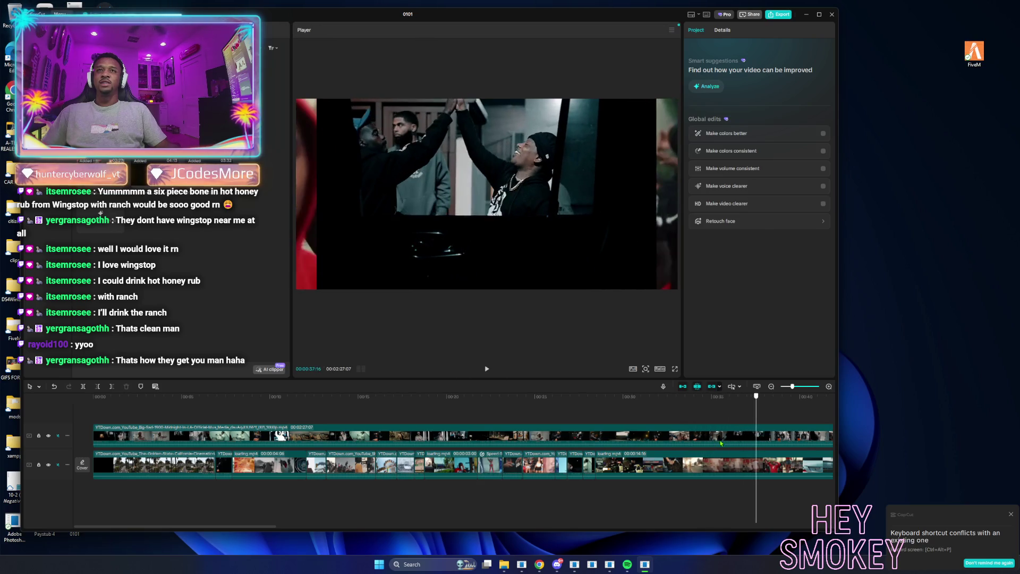
drag(701, 445, 789, 445)
Trim the upper music-video clip at the playhead and slide it back to the timeline start.
click(789, 445)
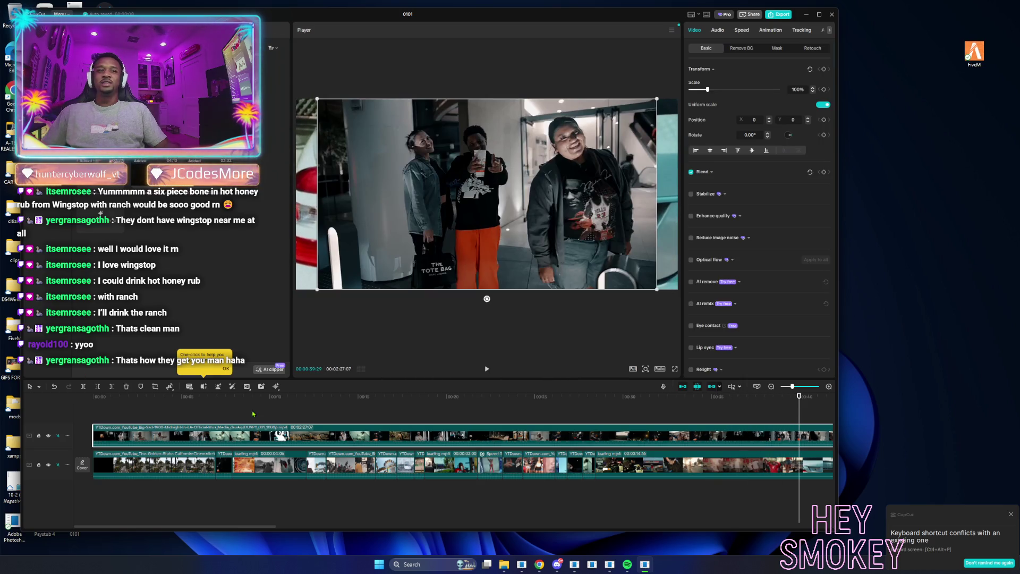
click(98, 387)
mouse_move(816, 440)
mouse_down()
mouse_move(106, 425)
mouse_move(99, 415)
mouse_move(241, 425)
mouse_move(195, 427)
mouse_move(205, 427)
mouse_up()
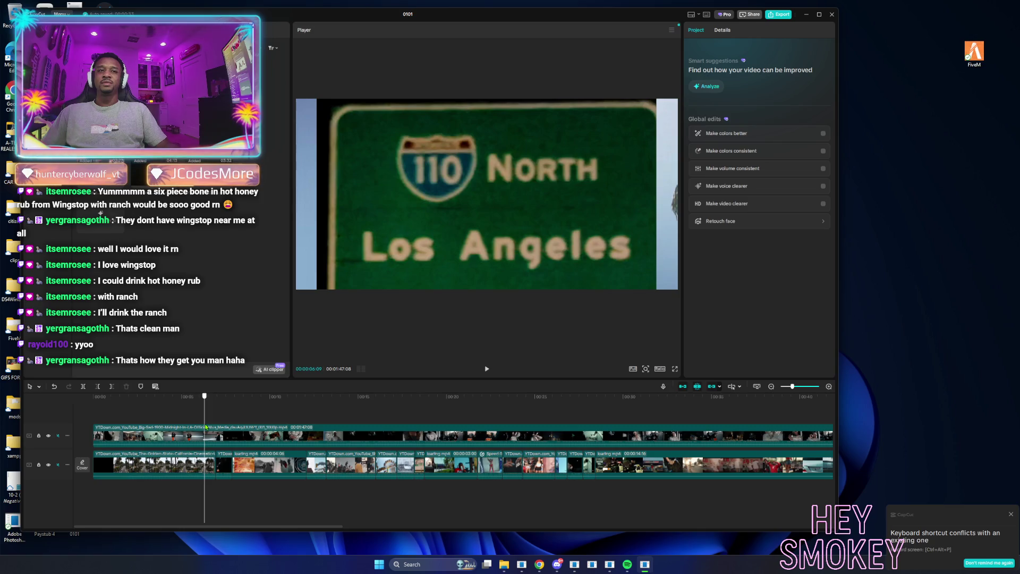
Trim it again at 00:06:09 and drop the short night-highway shot into the main track near 7 seconds.
click(191, 434)
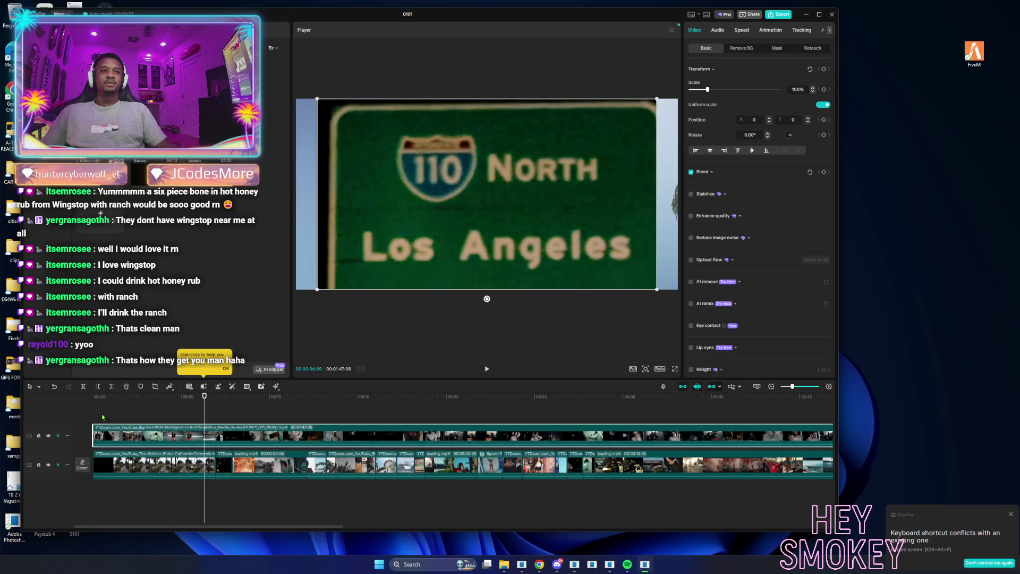
click(97, 387)
drag(205, 418, 227, 417)
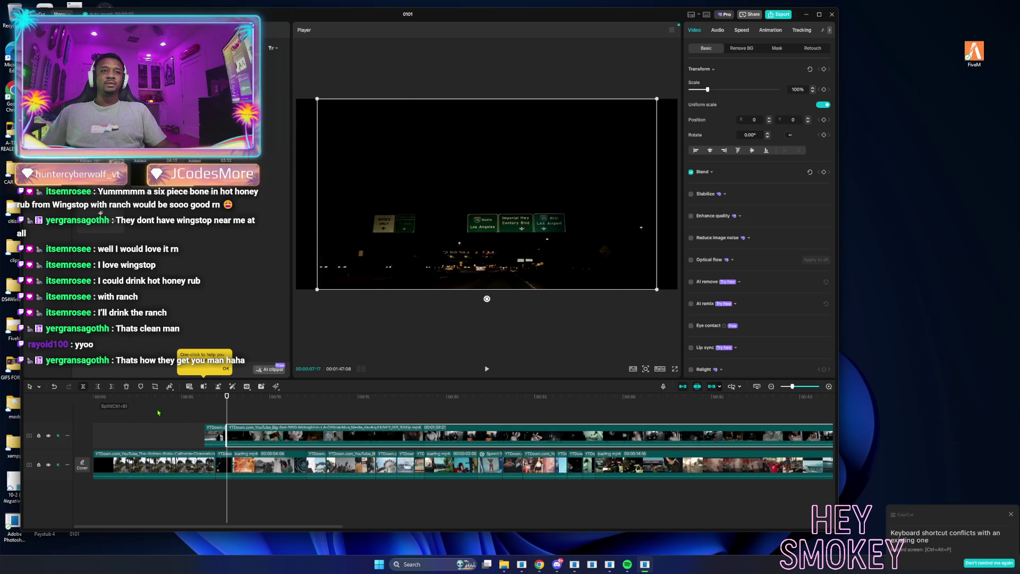
drag(227, 440, 305, 464)
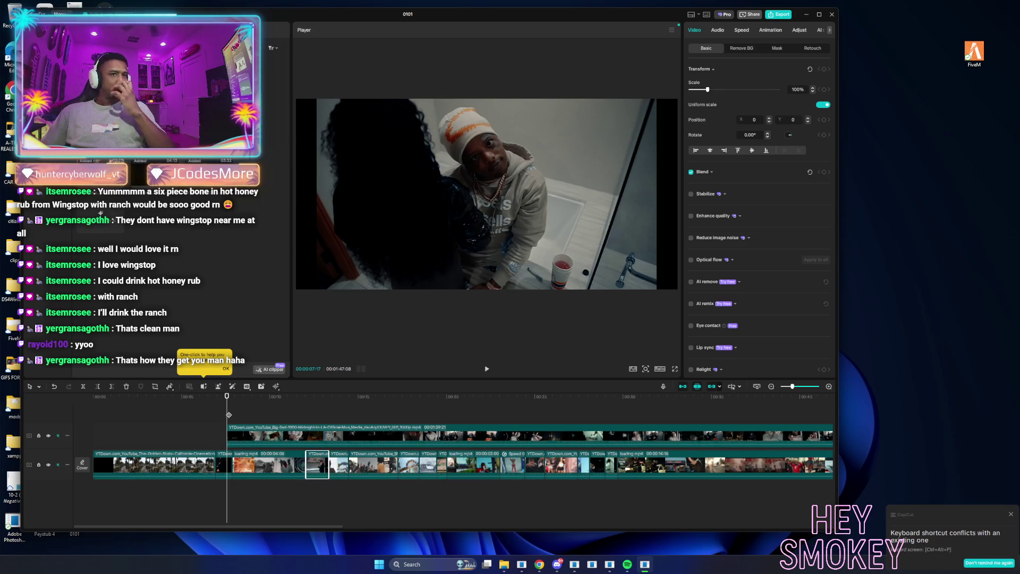
click(273, 422)
Trim the overlay clip at about 12 seconds, split off a short piece, and append it to the main track's end.
drag(277, 422, 333, 424)
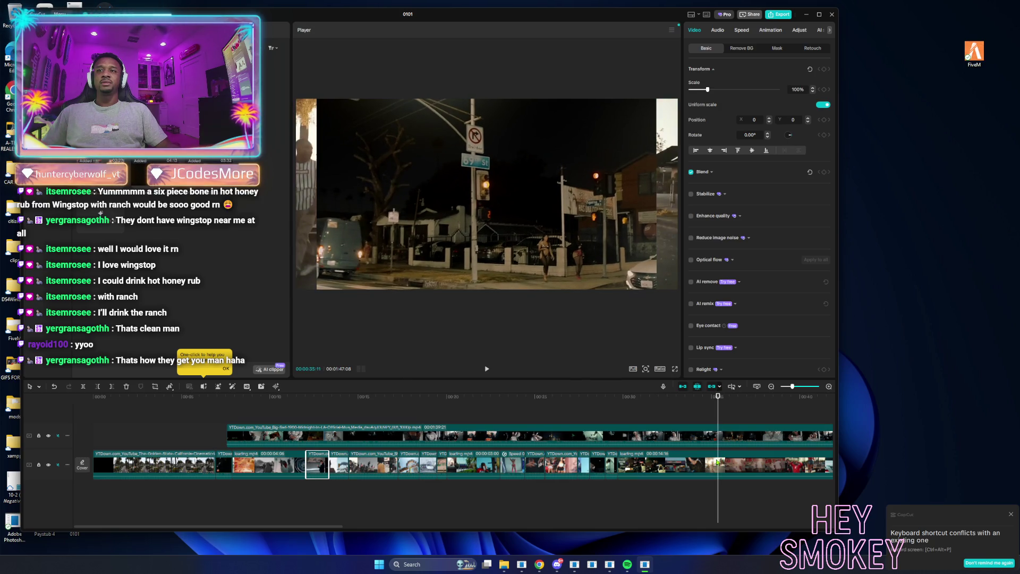
click(706, 444)
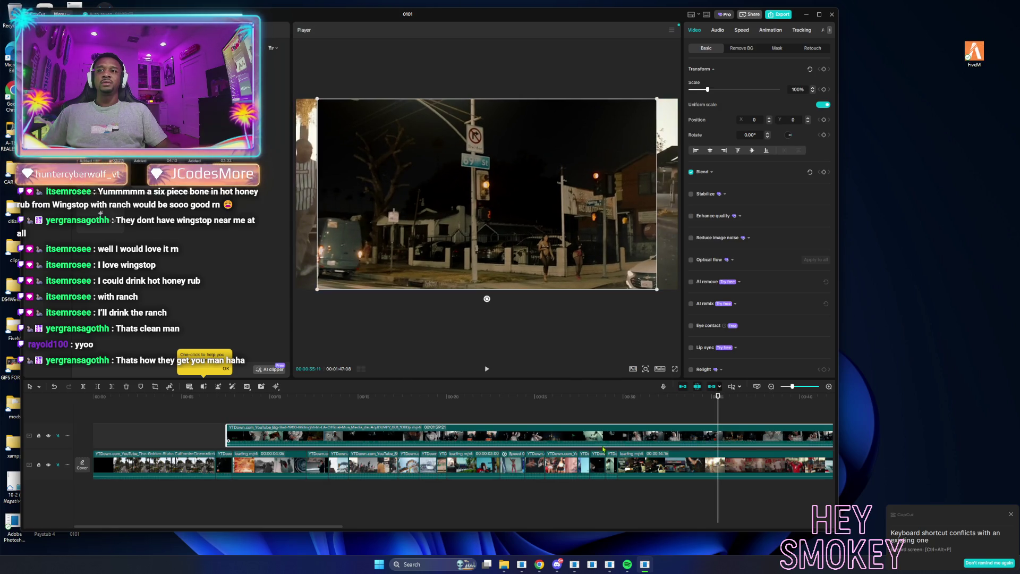
click(97, 387)
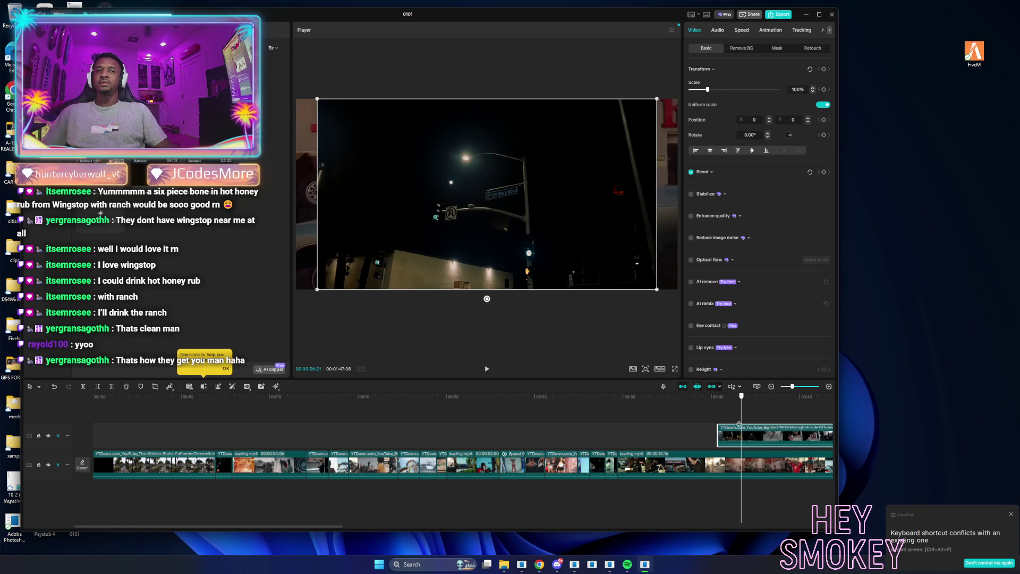
click(84, 386)
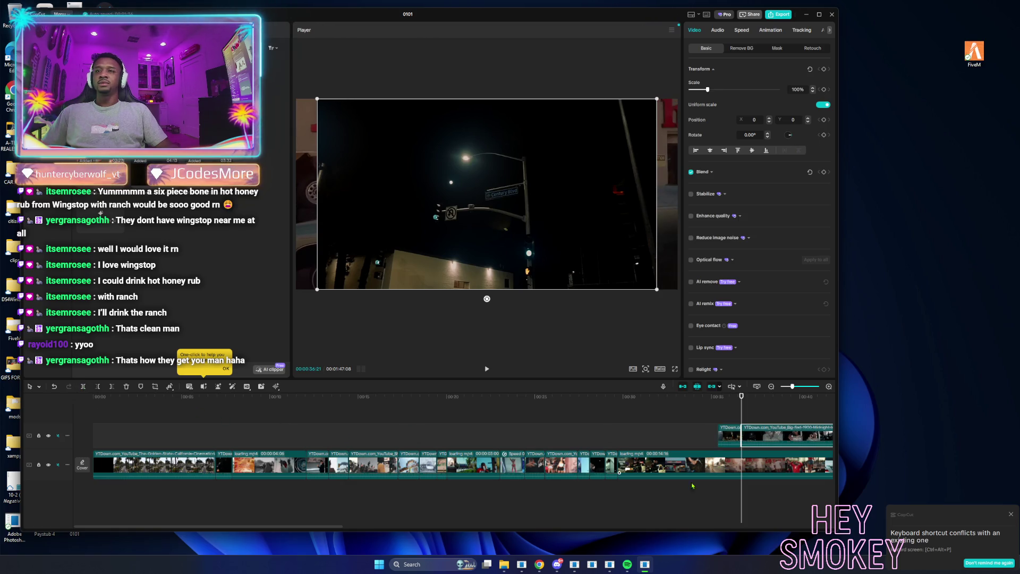
scroll(301, 526, right, 5)
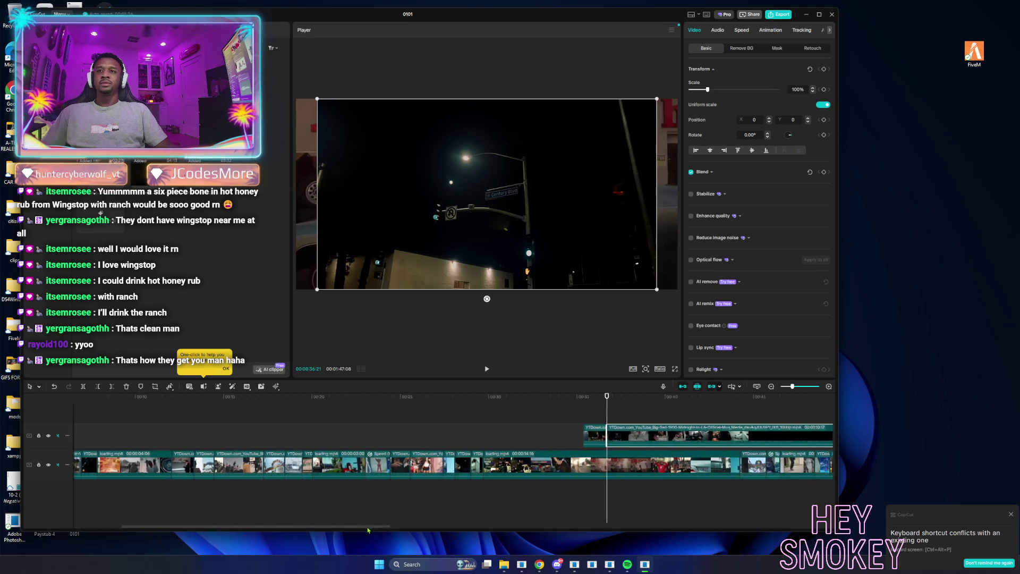
mouse_move(298, 438)
mouse_down()
mouse_move(494, 474)
mouse_move(573, 465)
mouse_up()
mouse_move(313, 420)
mouse_down()
mouse_move(436, 424)
mouse_move(301, 427)
mouse_move(392, 423)
mouse_up()
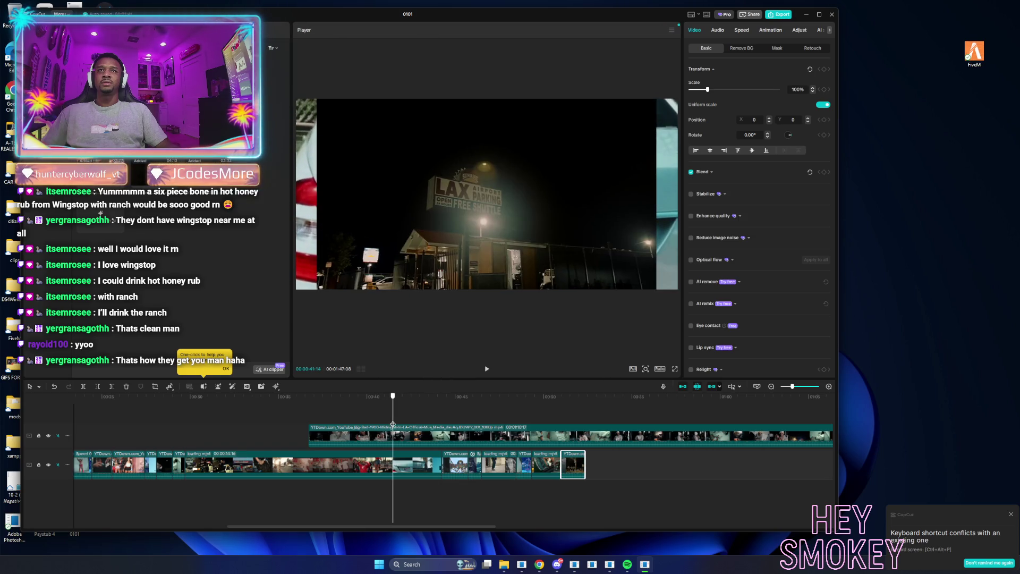
Trim the overlay clip, split off a short piece, and insert it into the main track.
click(367, 437)
click(99, 389)
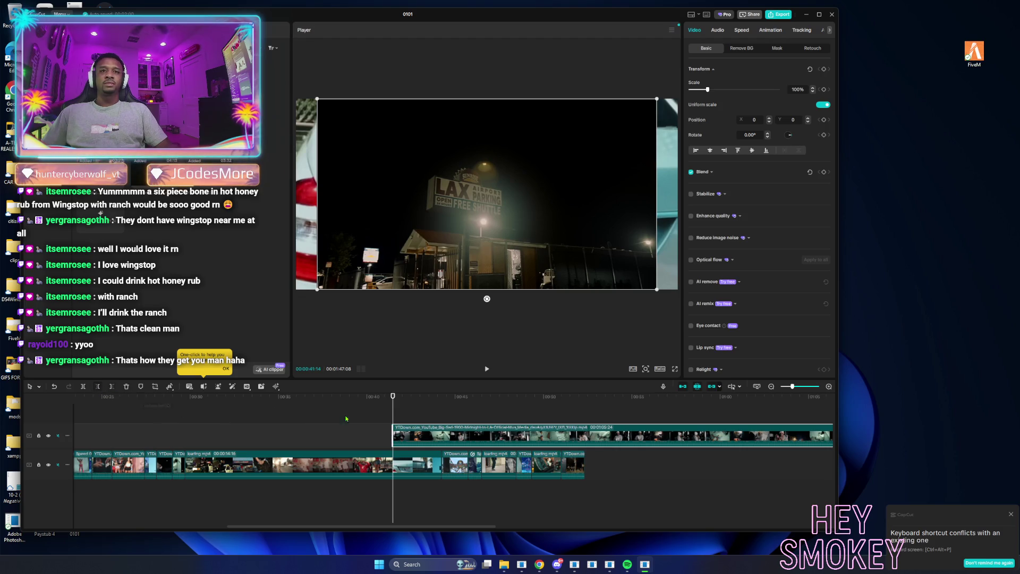
drag(394, 419, 401, 418)
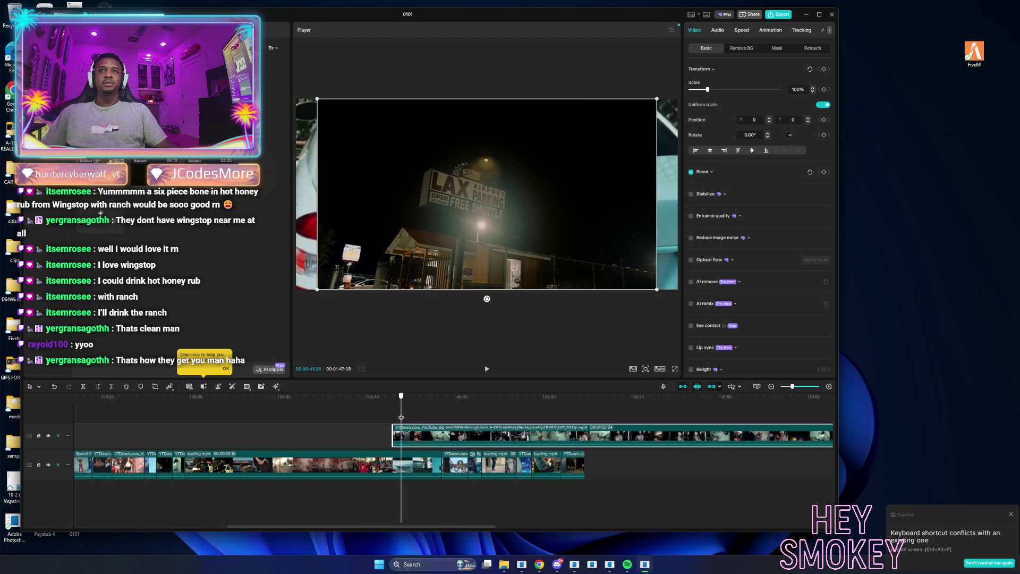
click(85, 388)
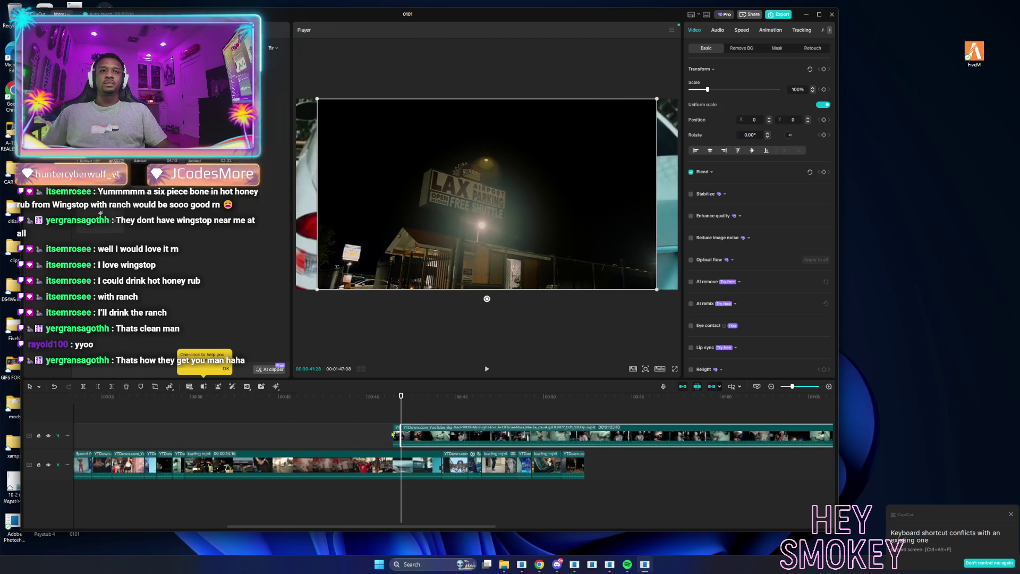
drag(398, 433, 189, 463)
Cut a second short excerpt further along the overlay clip and insert it into the main track too.
mouse_move(439, 417)
mouse_down()
mouse_move(609, 432)
mouse_move(566, 434)
mouse_move(585, 435)
mouse_up()
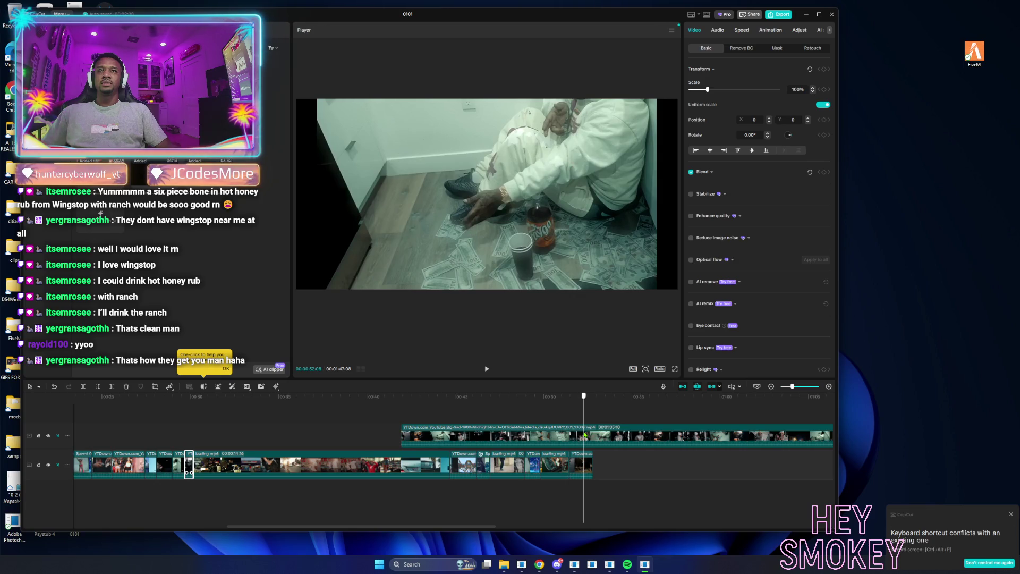
click(553, 438)
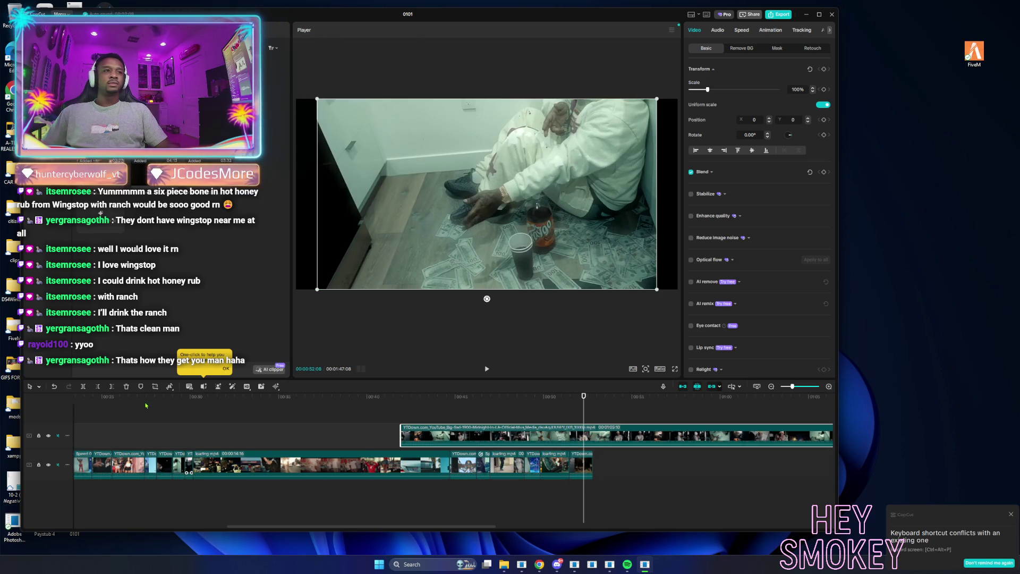
click(99, 389)
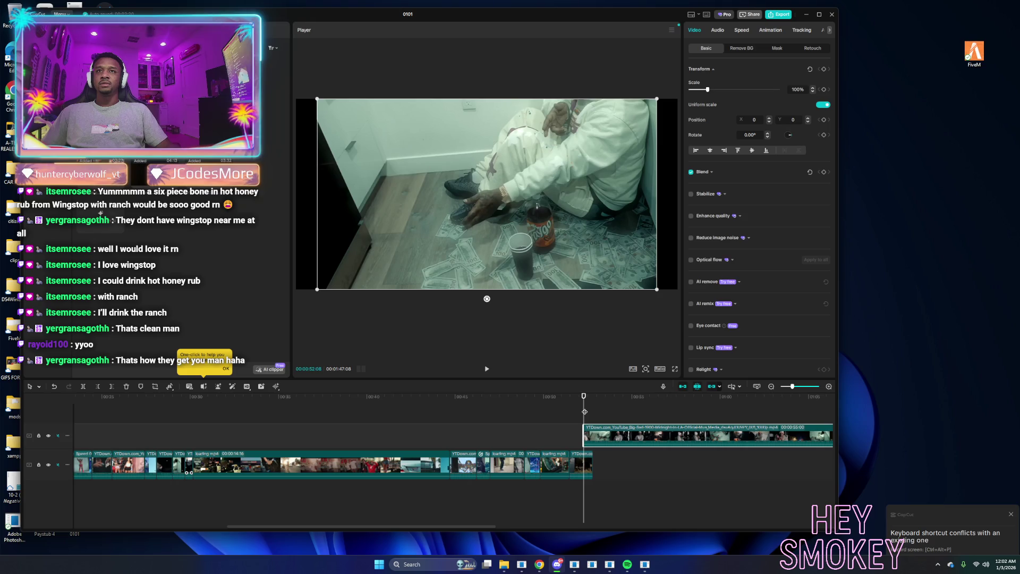
drag(585, 411, 606, 413)
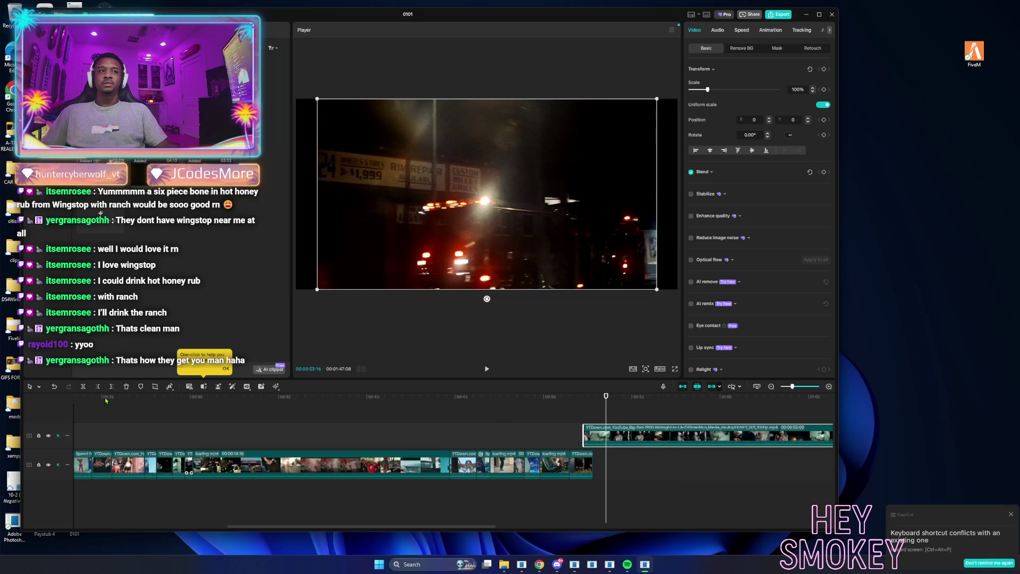
click(82, 386)
mouse_move(594, 434)
mouse_down()
mouse_move(487, 463)
mouse_move(61, 431)
mouse_move(122, 417)
mouse_move(212, 419)
mouse_move(181, 420)
mouse_up()
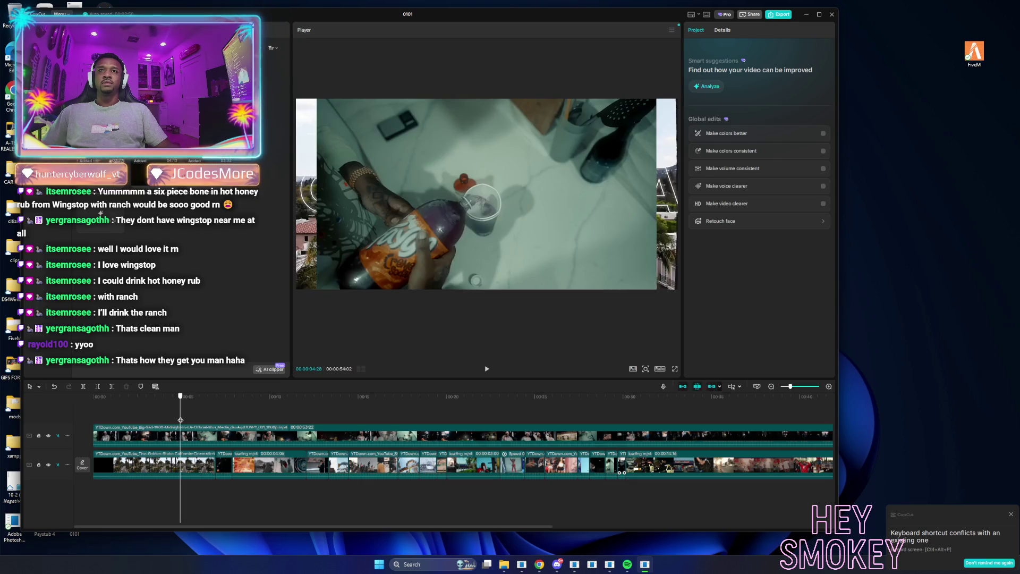
Split off another short overlay excerpt and insert it into the main track near 00:00:23.
click(131, 428)
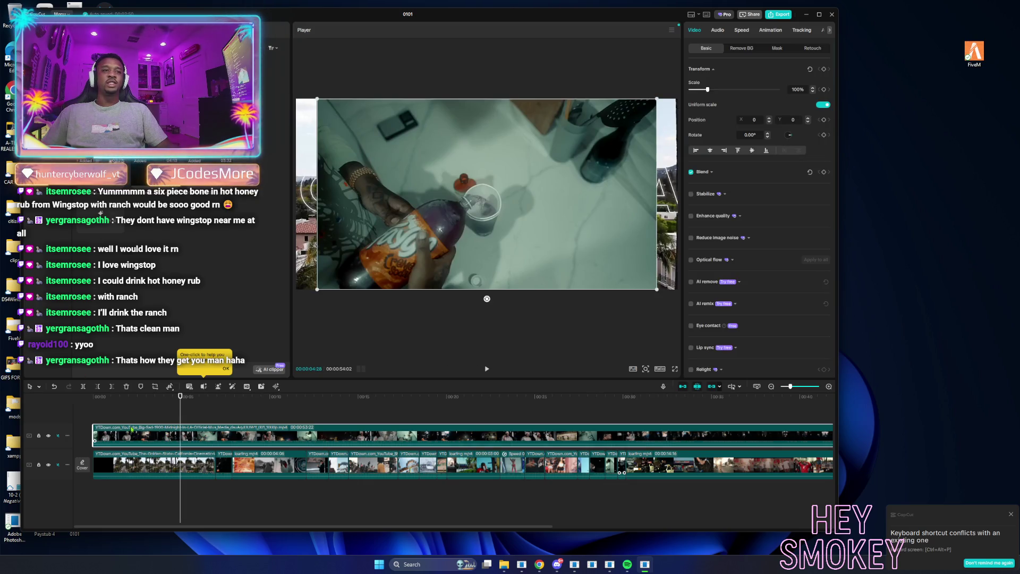
click(98, 388)
drag(181, 418, 195, 420)
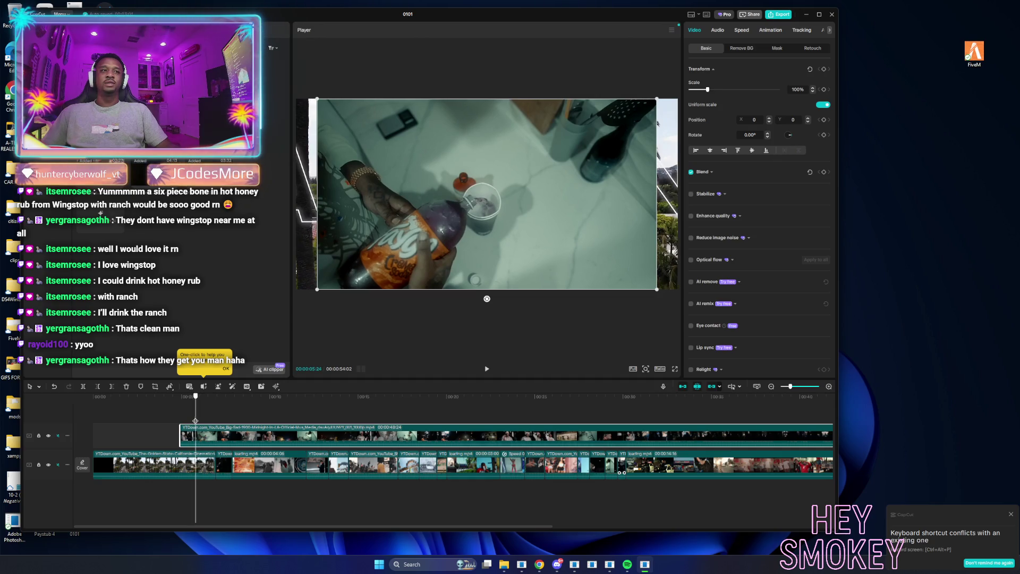
click(98, 388)
key(ctrl+z)
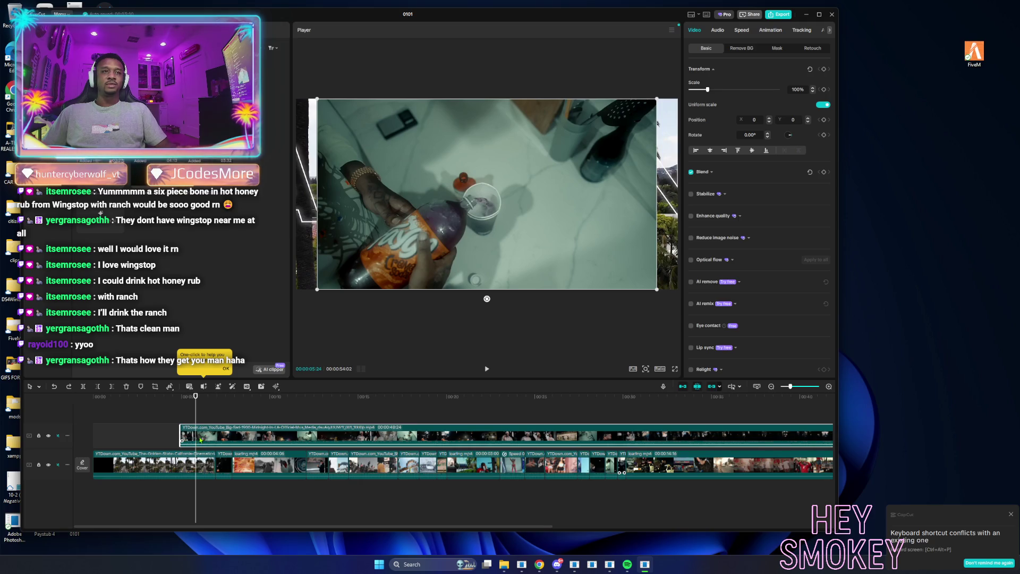
click(83, 386)
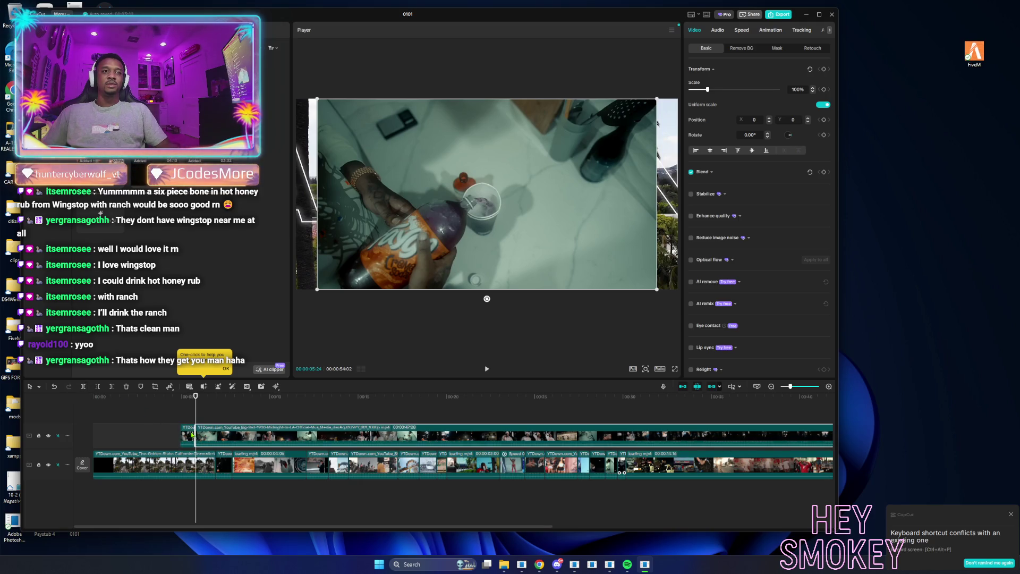
drag(187, 437, 504, 470)
Trim the remaining overlay clip at 00:00:39 and move it to start at 00:00.
drag(196, 413, 783, 416)
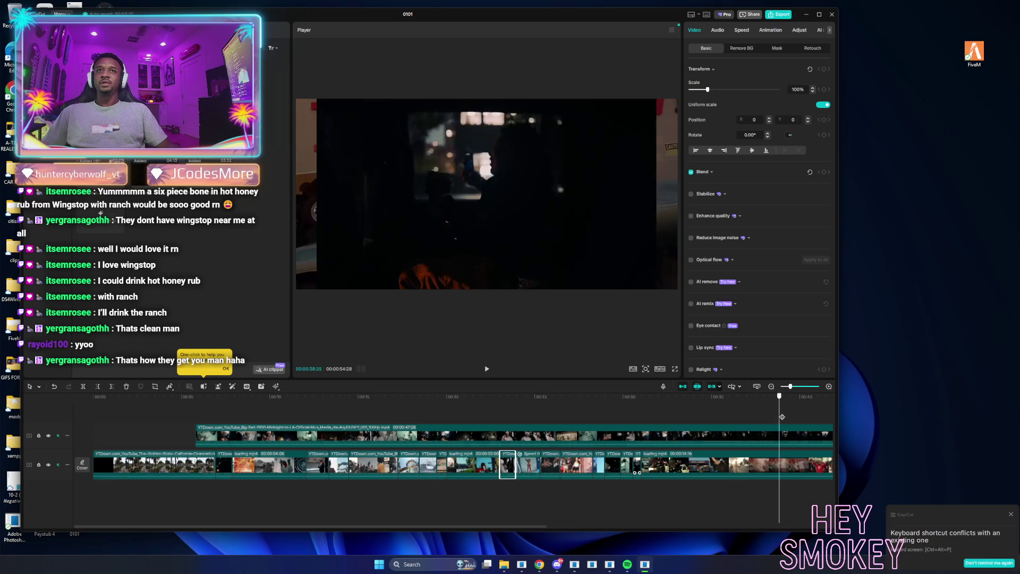
click(696, 445)
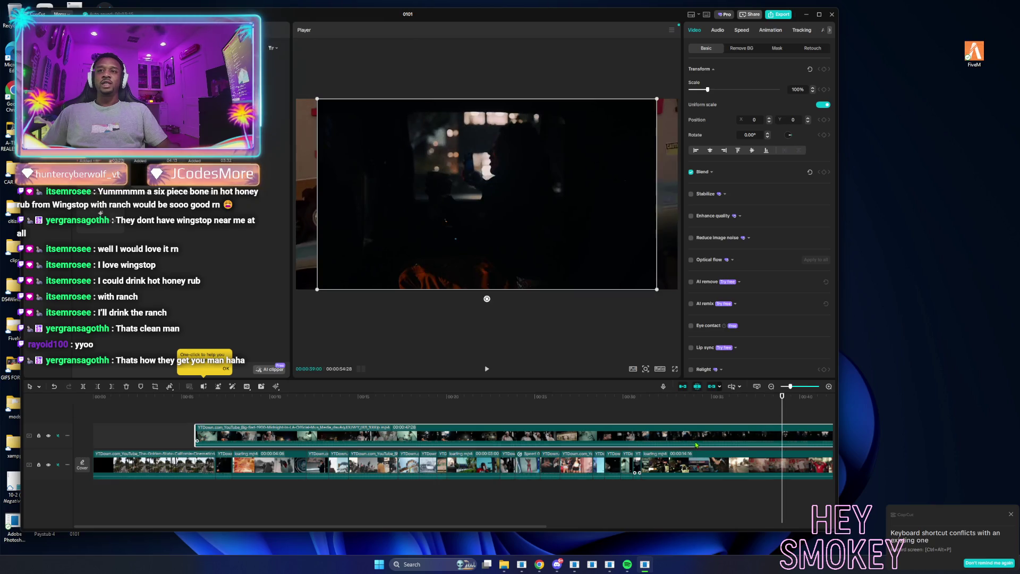
click(97, 386)
drag(787, 433, 87, 432)
click(97, 412)
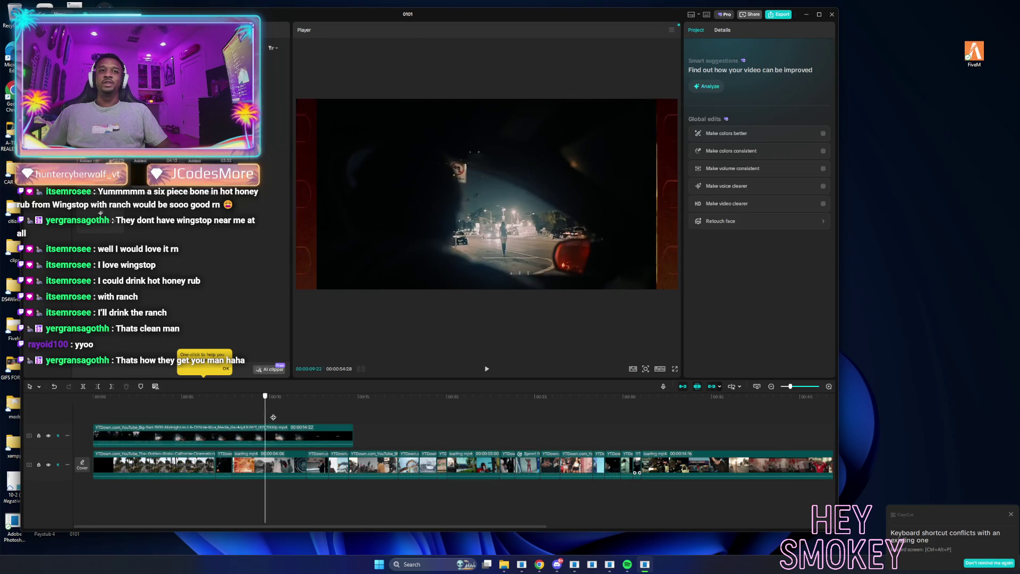
Delete the leftover overlay clip and play the montage from the start.
click(331, 437)
key(Delete)
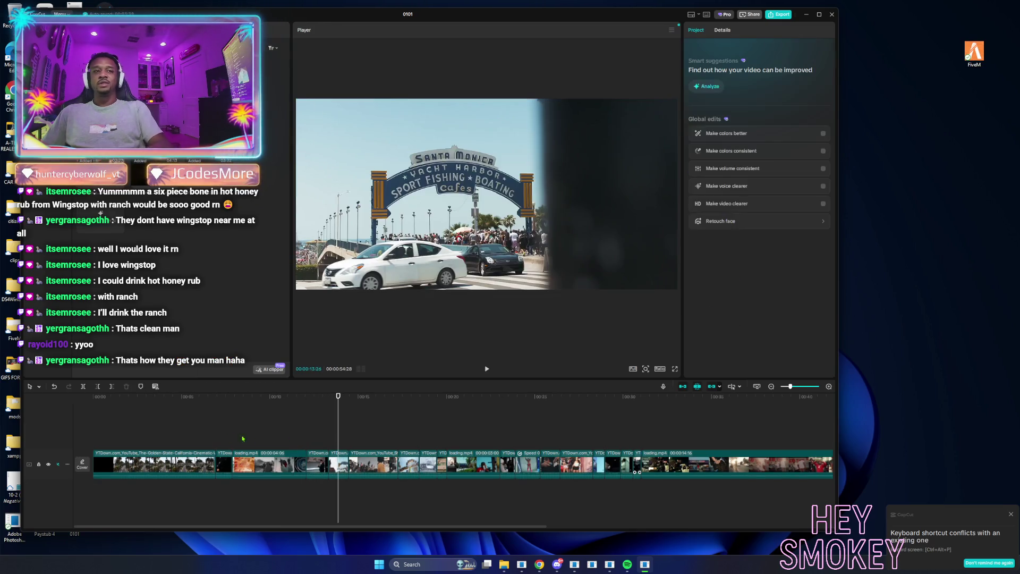
click(97, 427)
key(space)
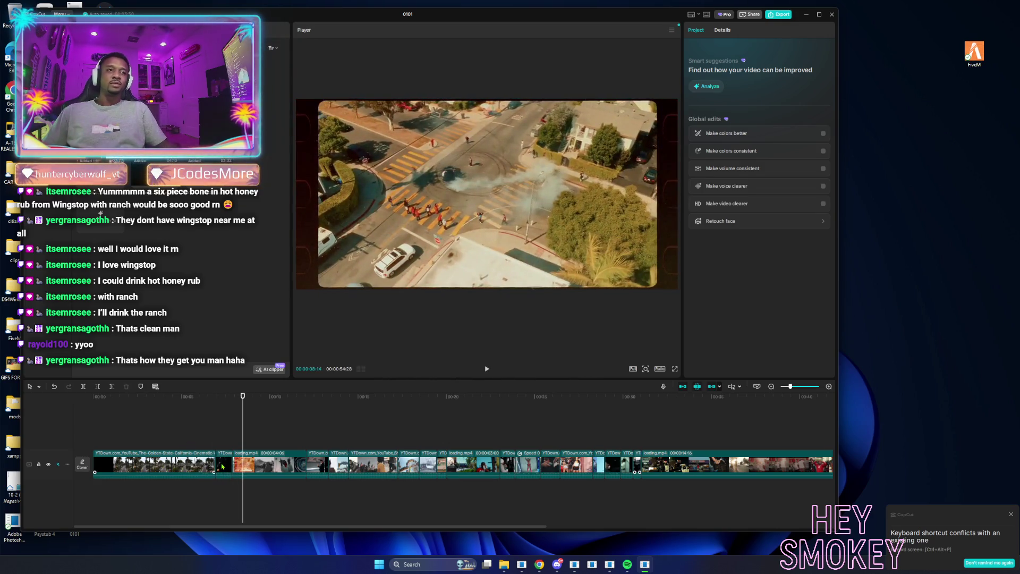
Scale the short dark main-track clip to 113% and replay that section to check it.
click(224, 466)
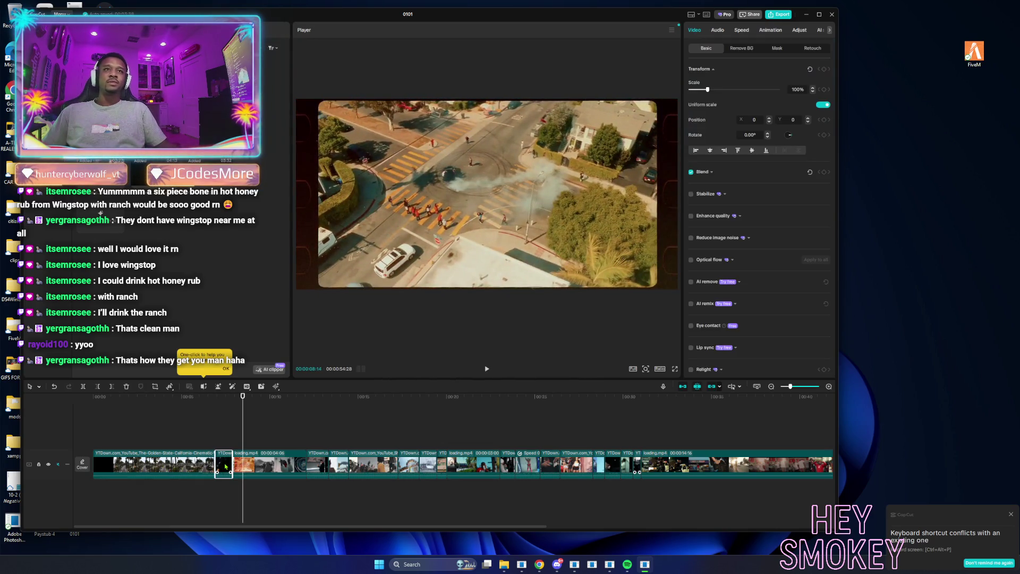
key(Up)
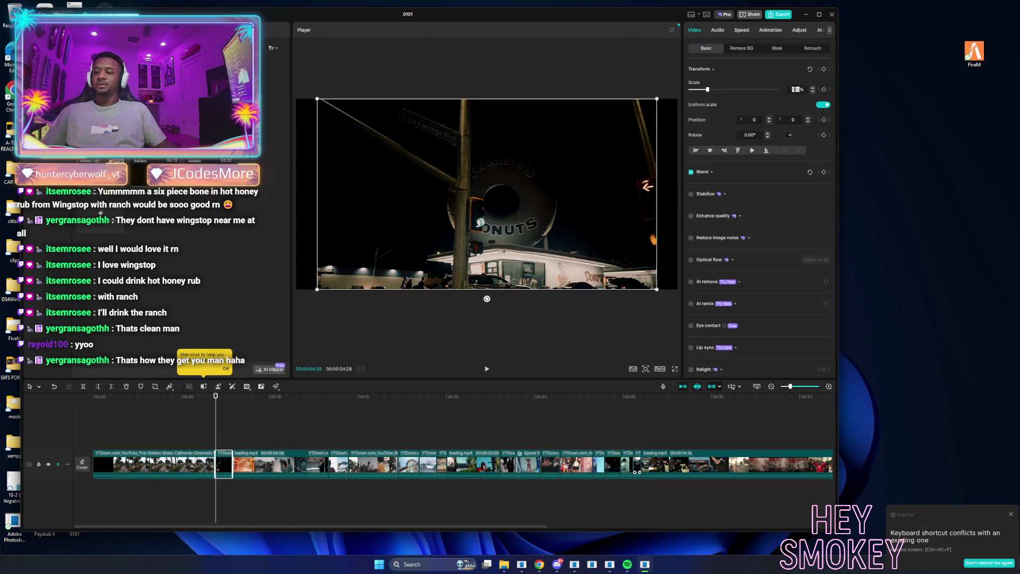
drag(797, 89, 804, 89)
key(space)
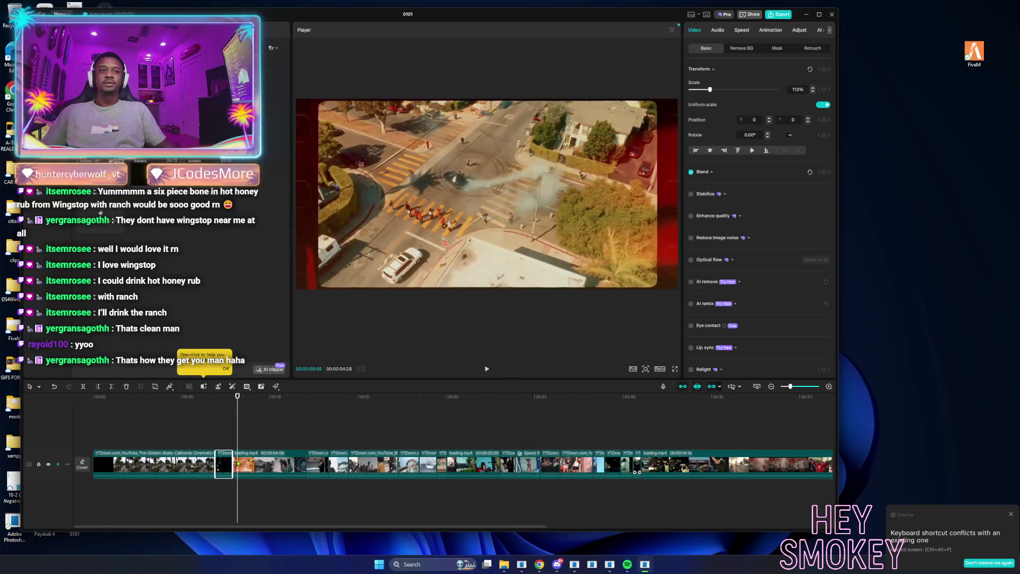
click(226, 439)
key(space)
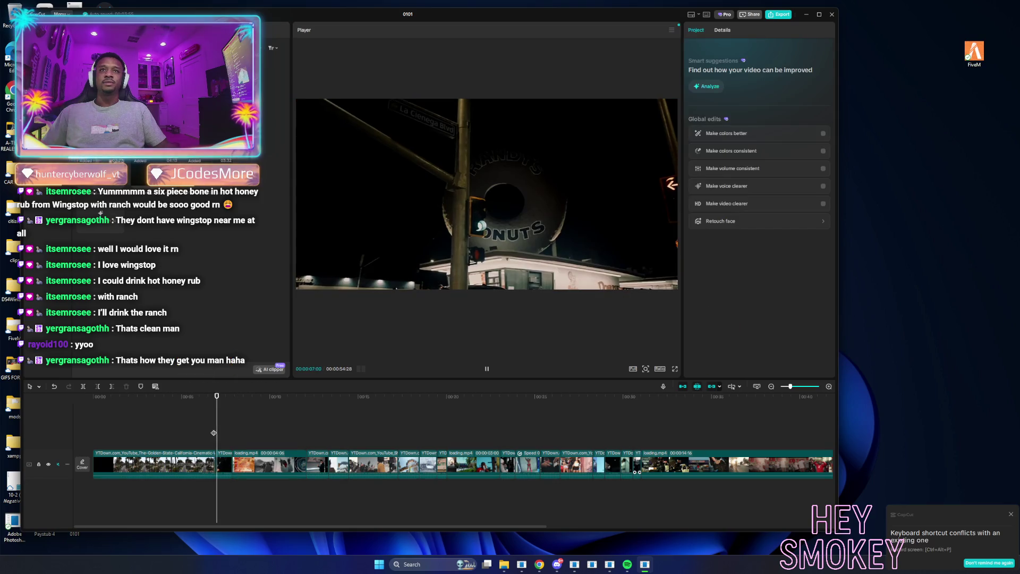
key(space)
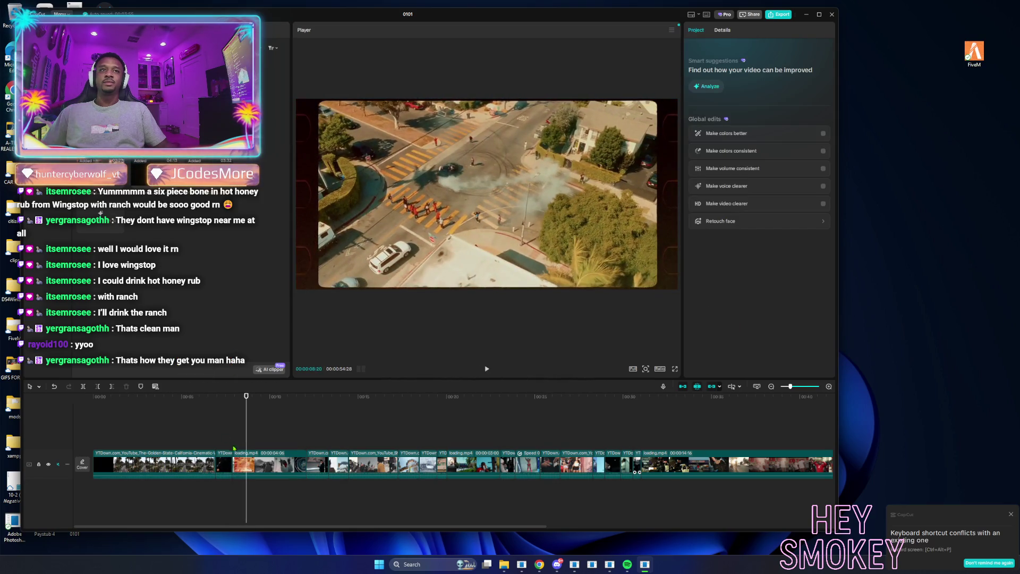
Set loading.mp4's scale to 125% and preview the enlarged clip.
click(246, 466)
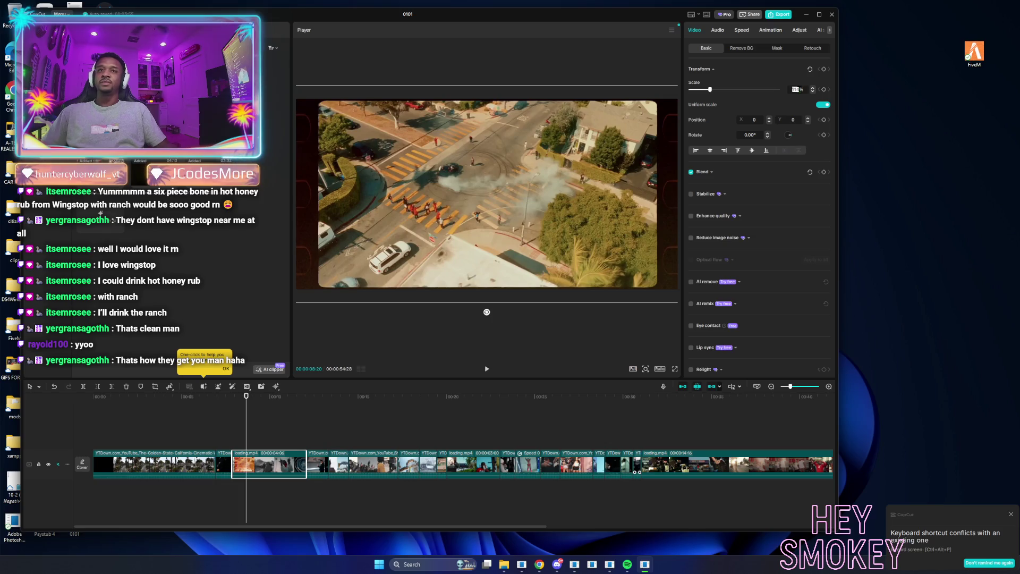
text(5)
key(Return)
key(space)
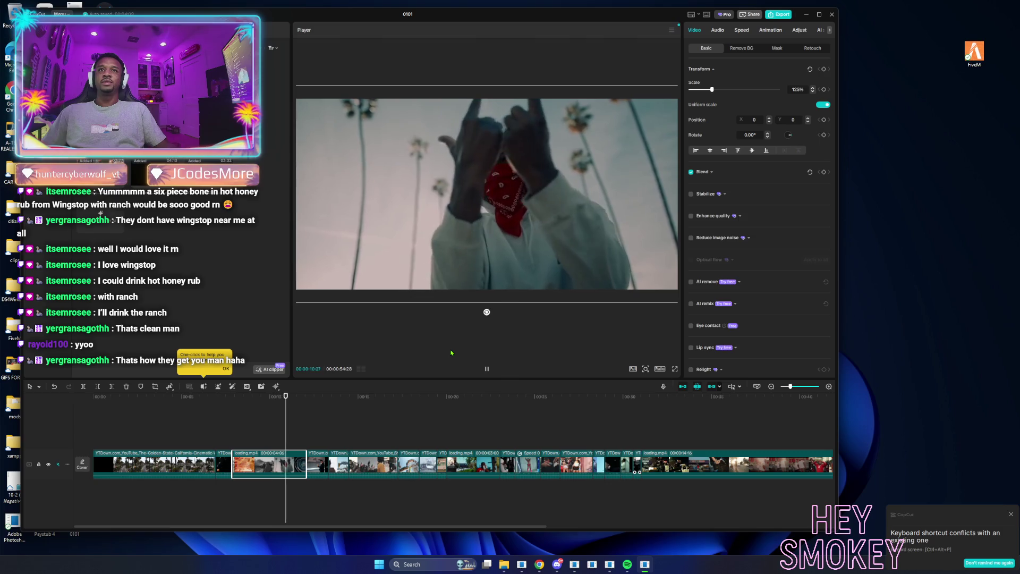
key(space)
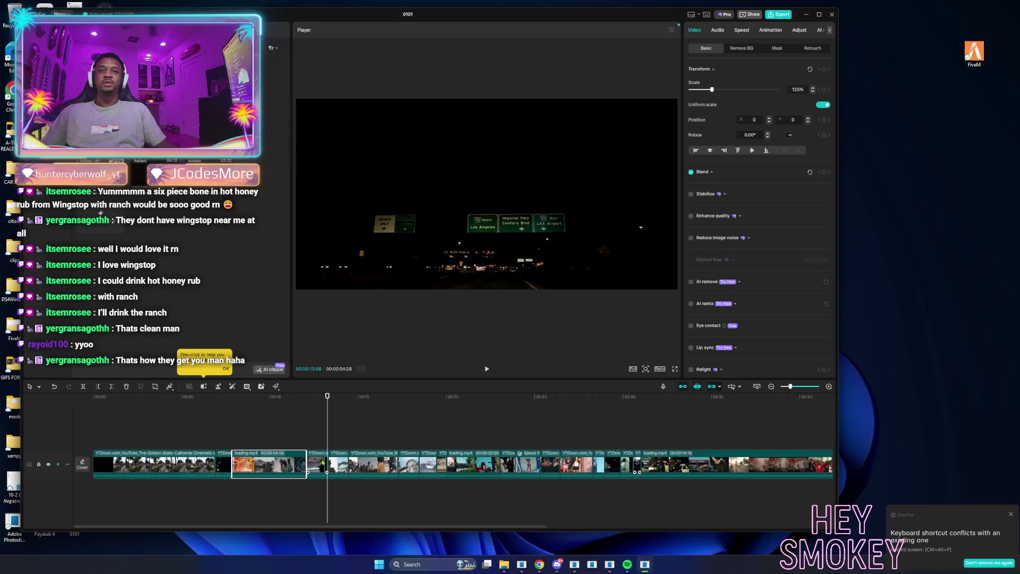
Scale the short clip after loading.mp4 to 113% and play it back.
click(322, 462)
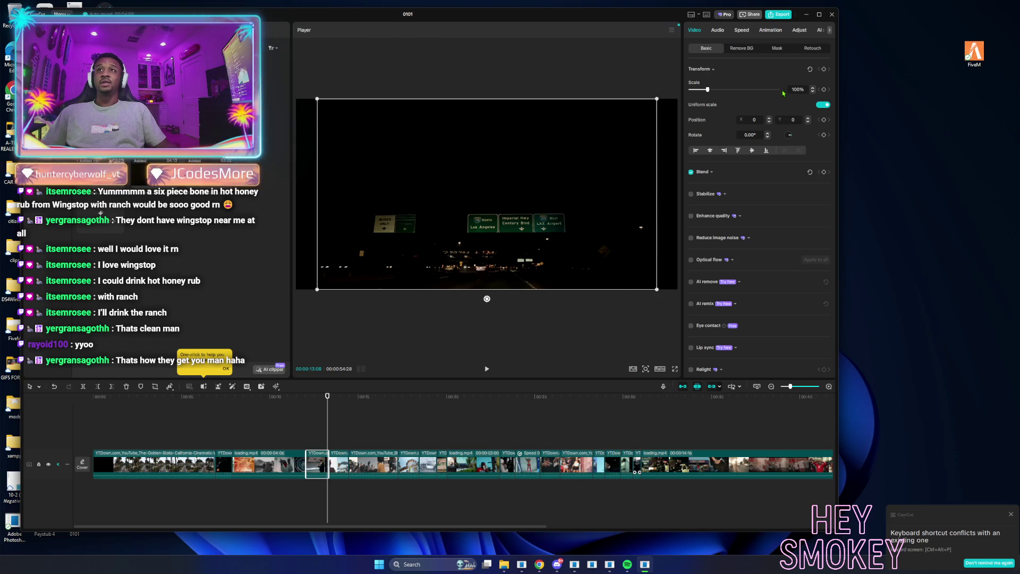
text(113)
key(Return)
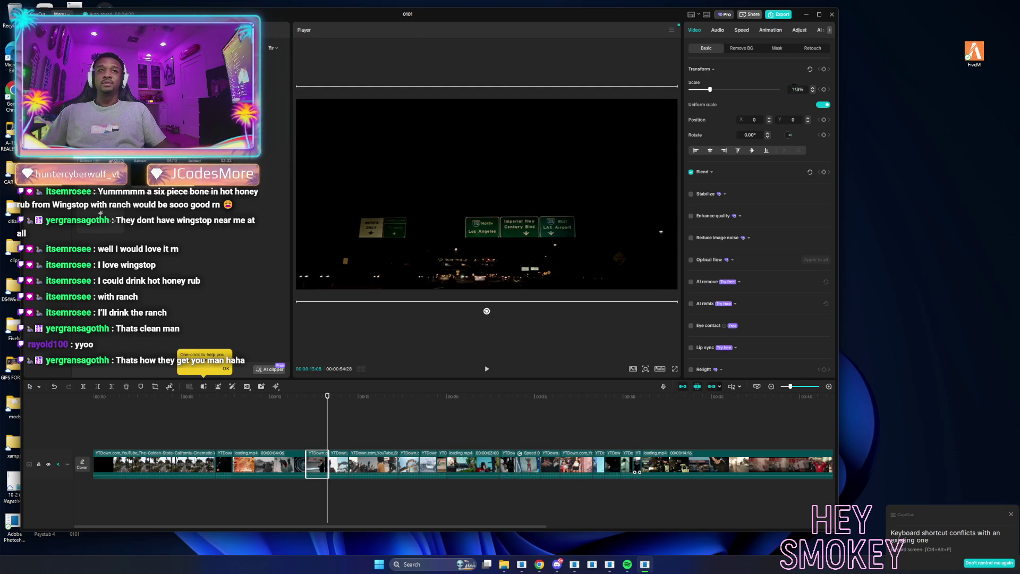
key(space)
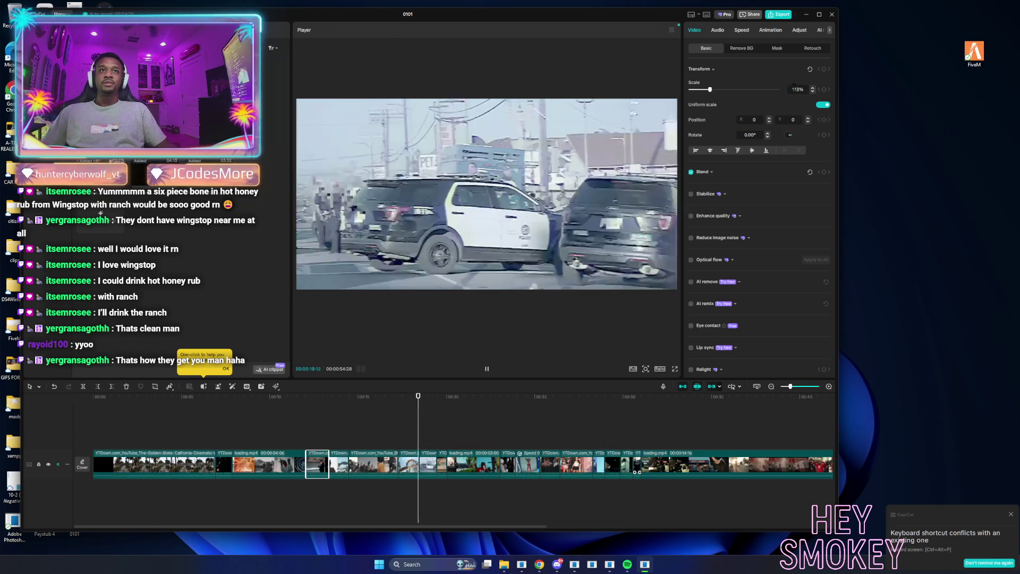
key(space)
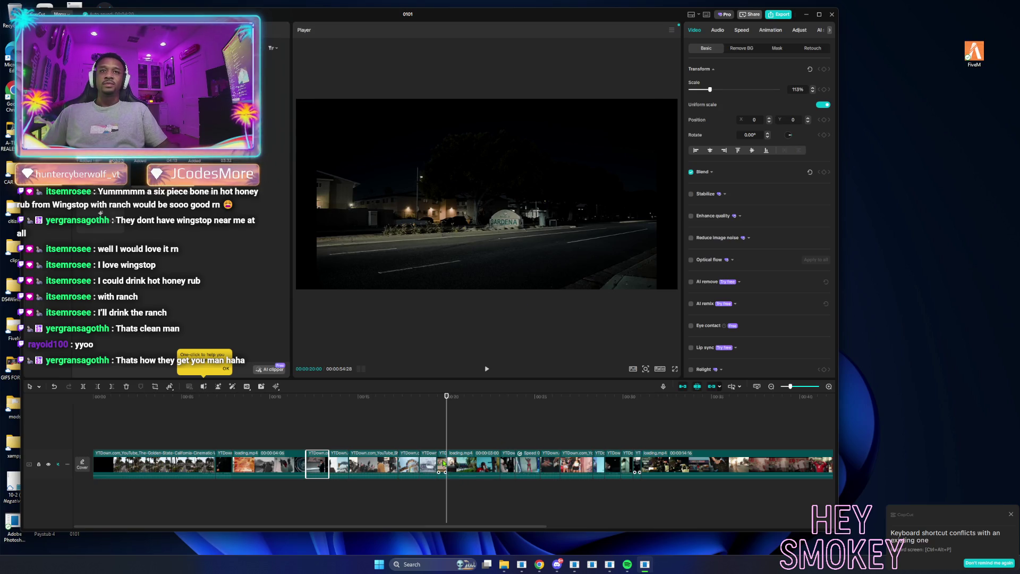
Enlarge the night street clip and the following clip to 113%, then preview them.
click(444, 464)
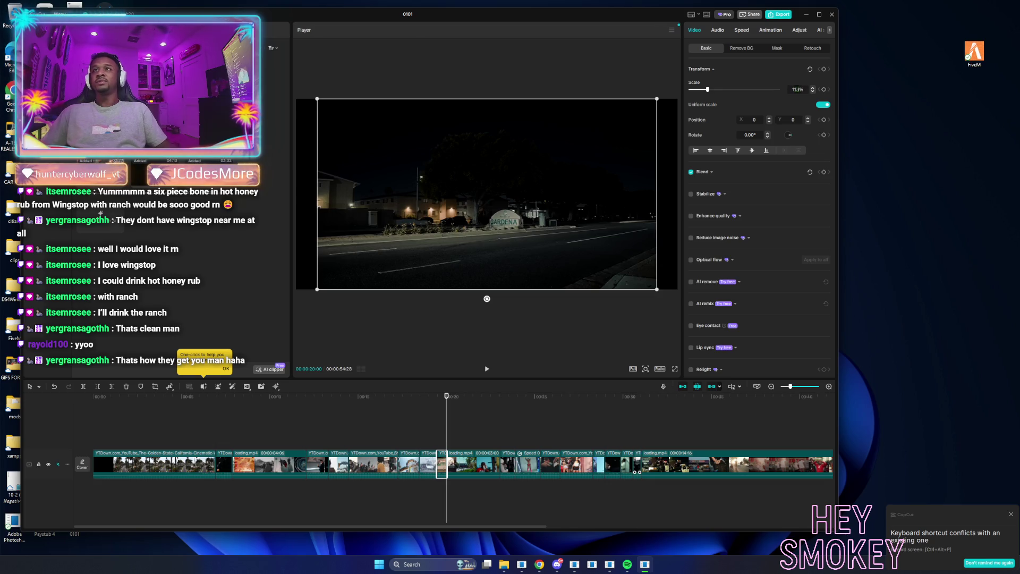
drag(707, 89, 710, 90)
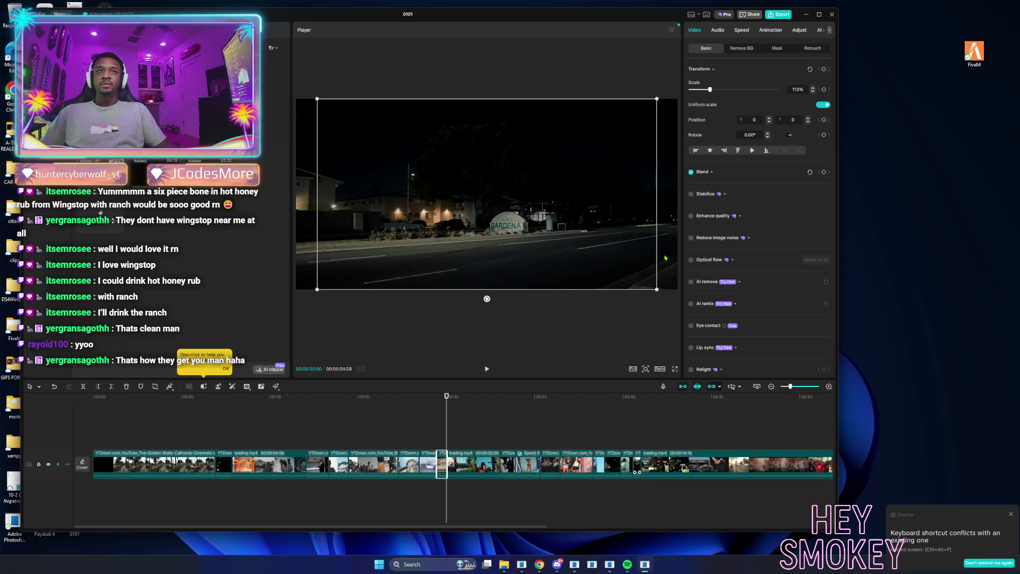
key(space)
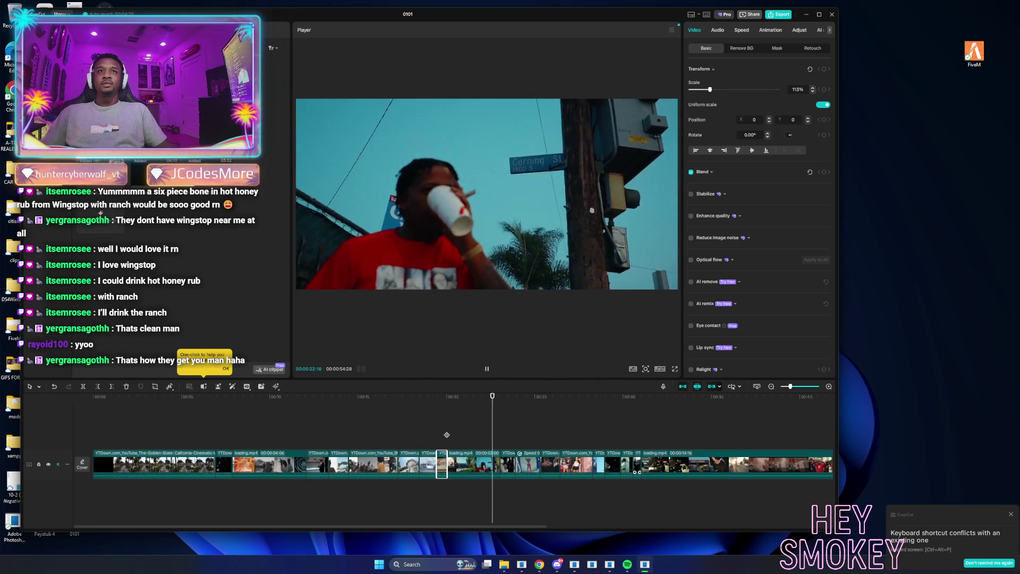
click(502, 461)
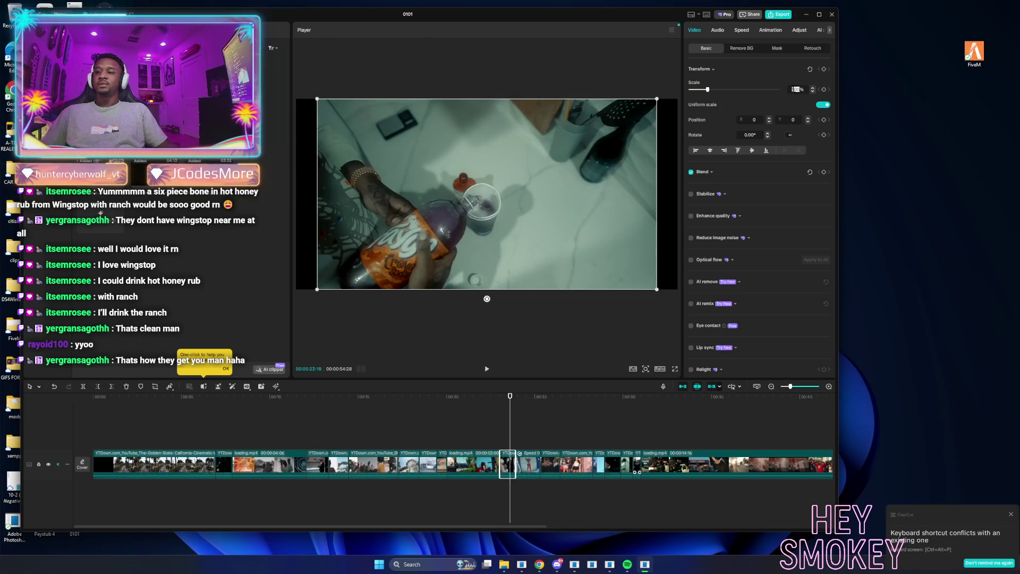
key(Return)
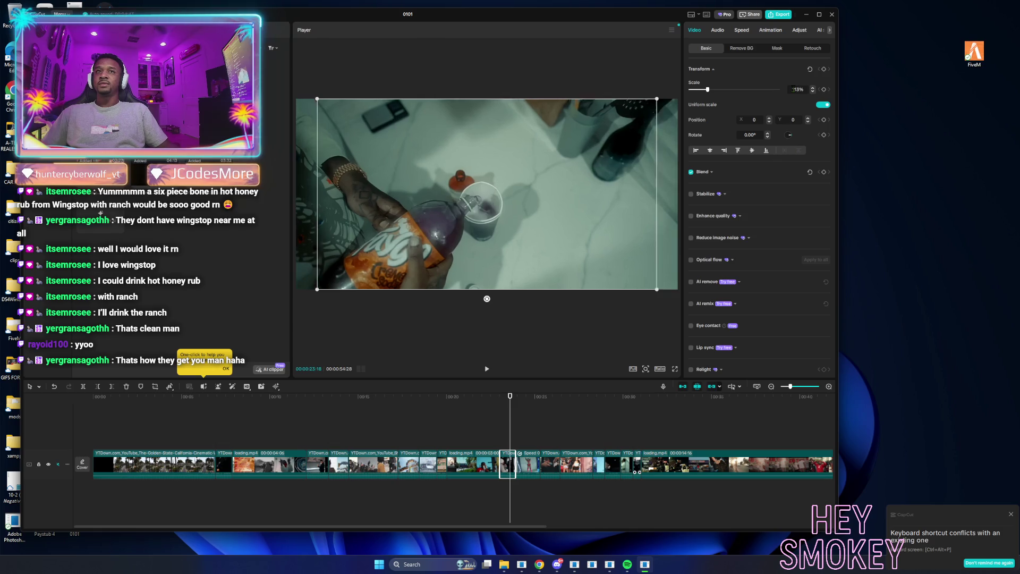
click(490, 437)
key(space)
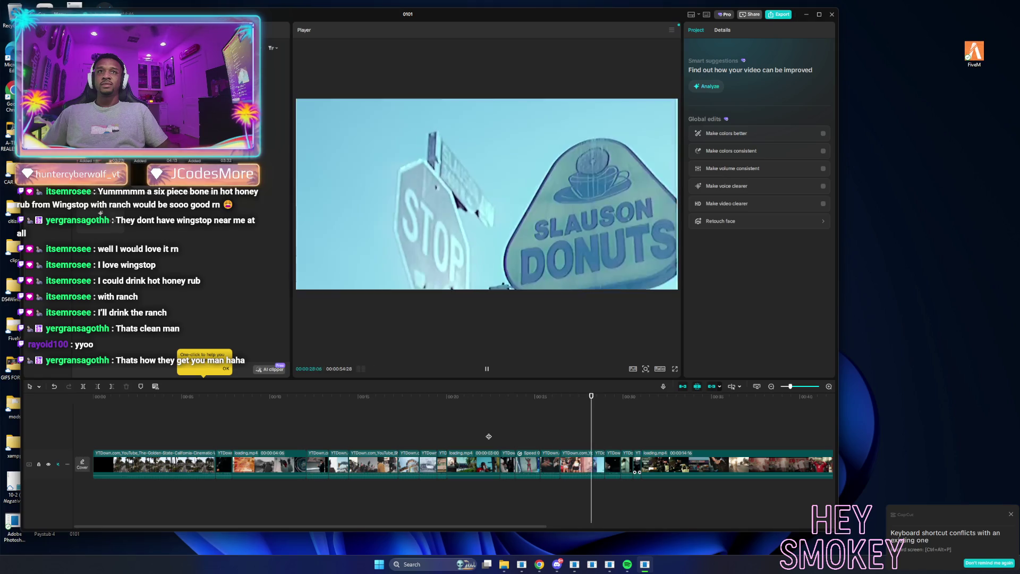
key(space)
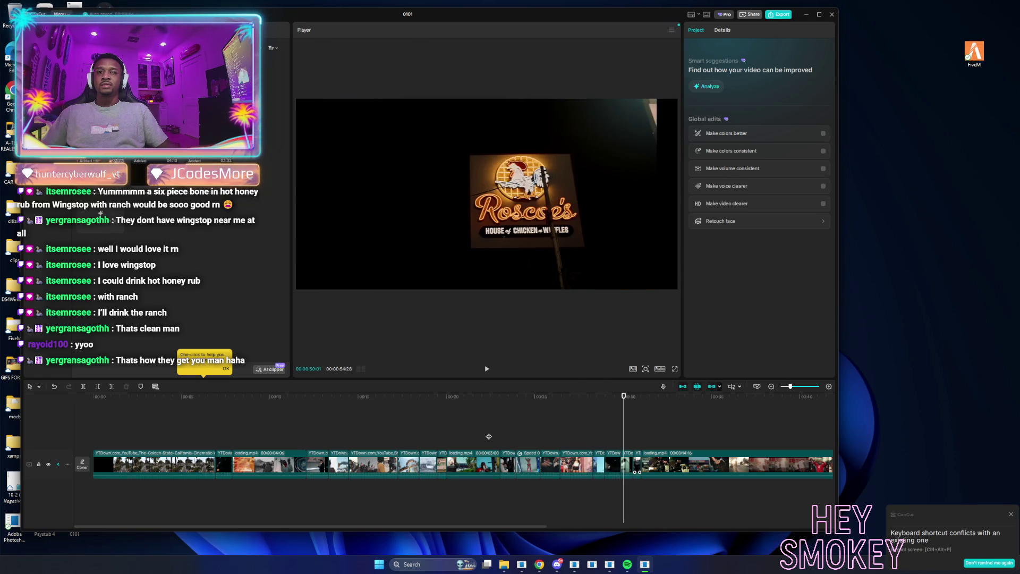
Select the Slauson Donuts clip and the short clips after it, then play to the montage end.
click(598, 465)
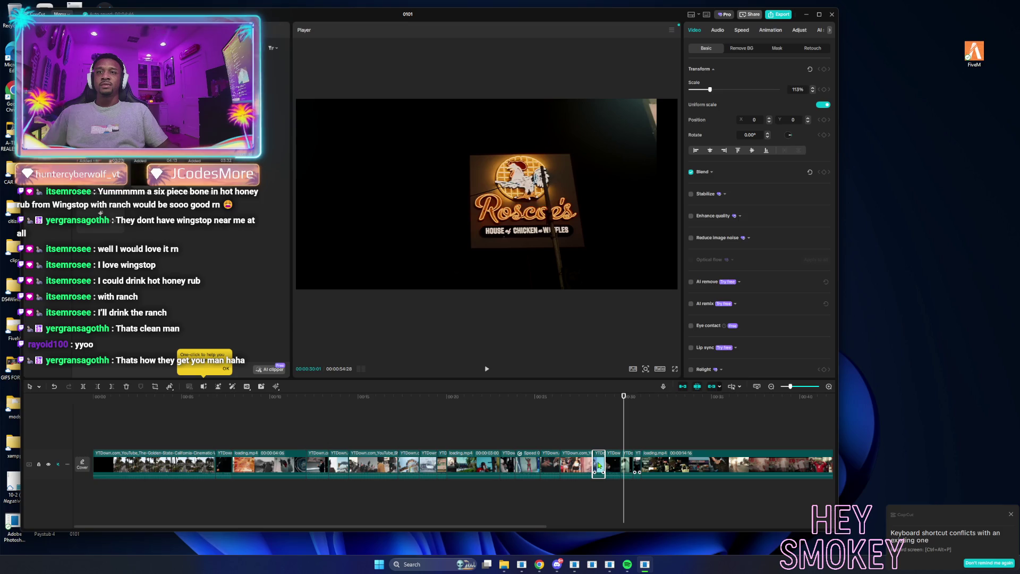
key(Up)
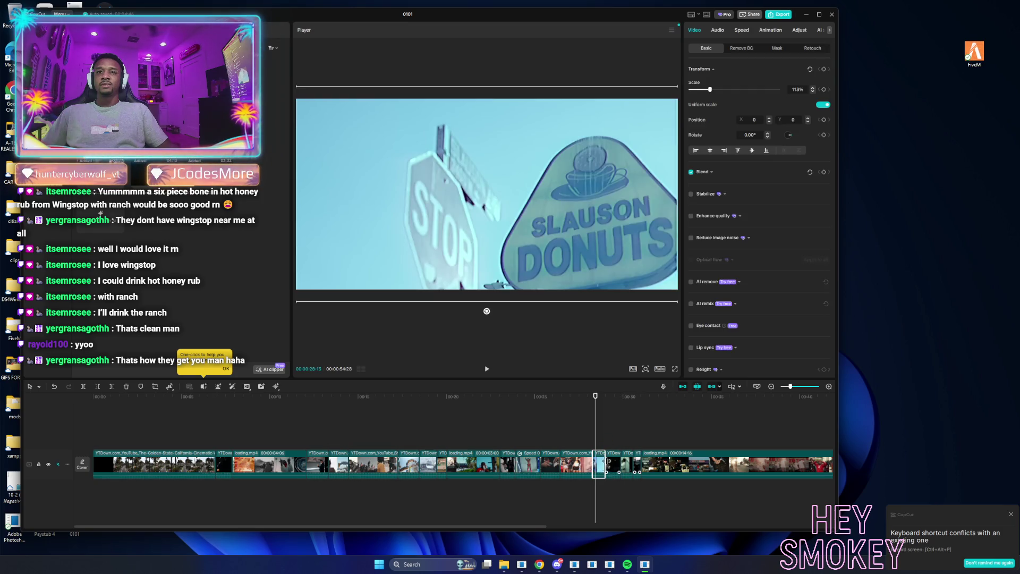
drag(605, 433, 645, 479)
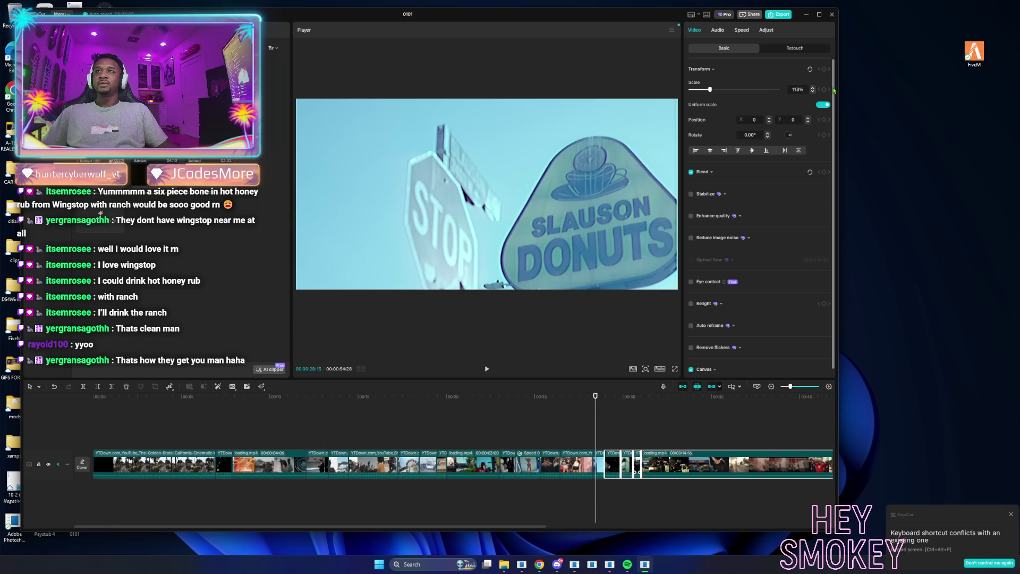
click(585, 431)
key(space)
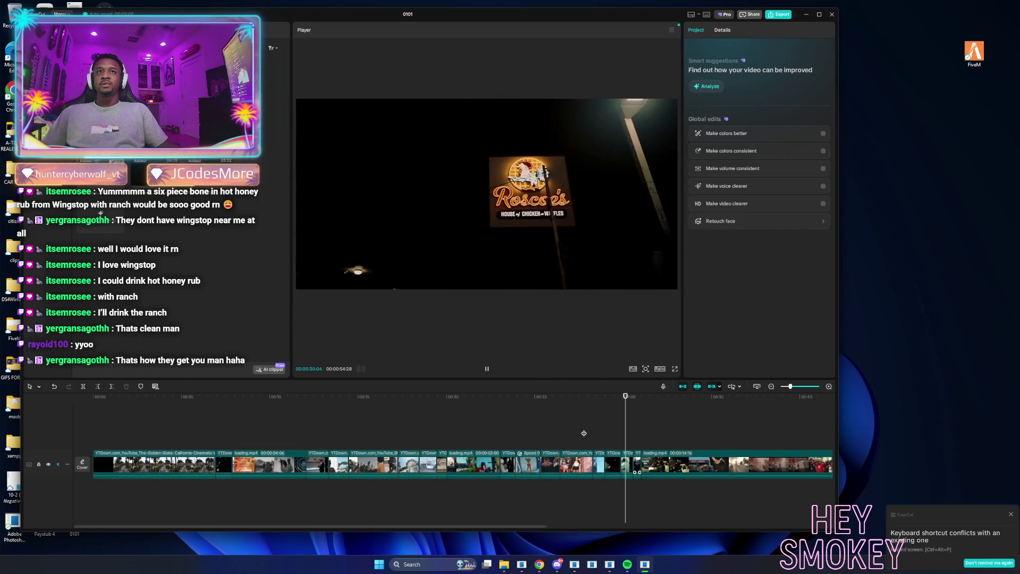
key(space)
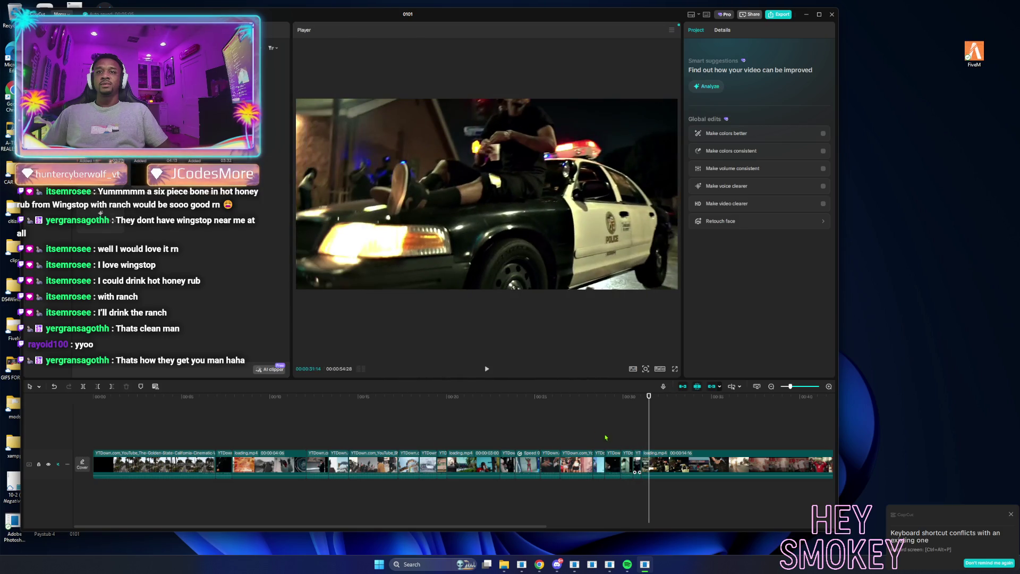
key(space)
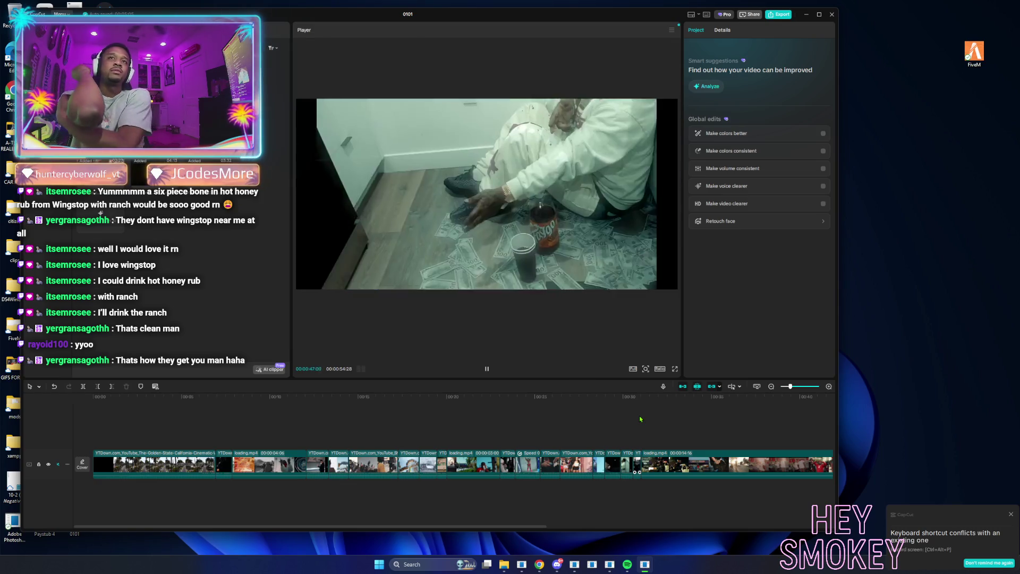
key(space)
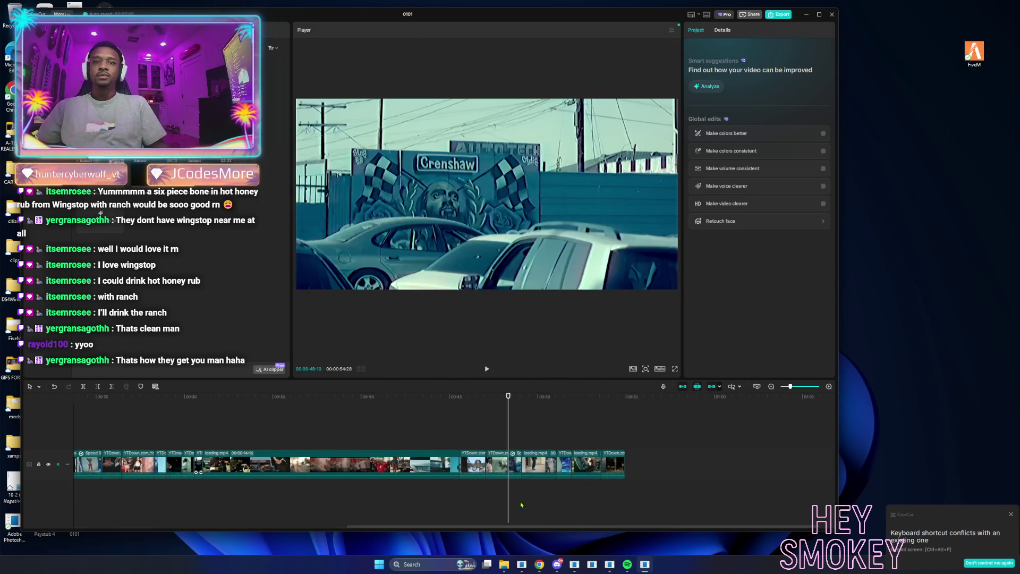
Scale the clip of the man sitting on money, near 00:44, to 113% and play it back.
click(441, 428)
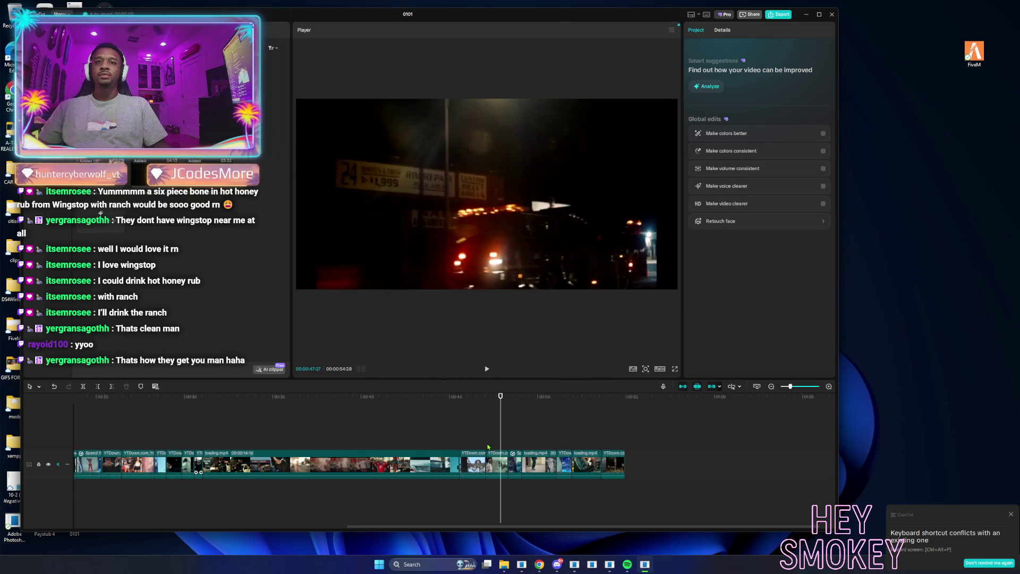
click(489, 461)
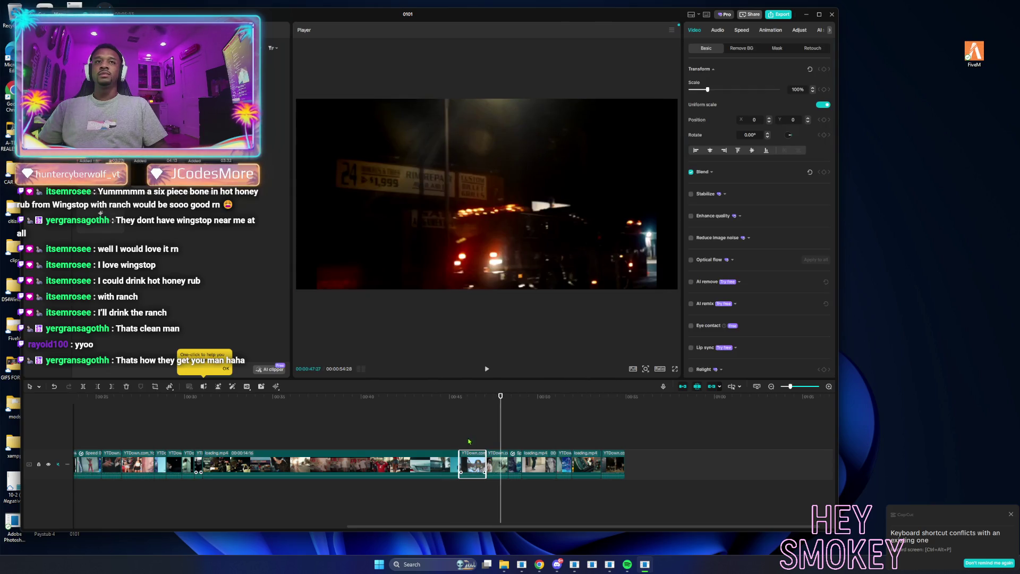
click(435, 435)
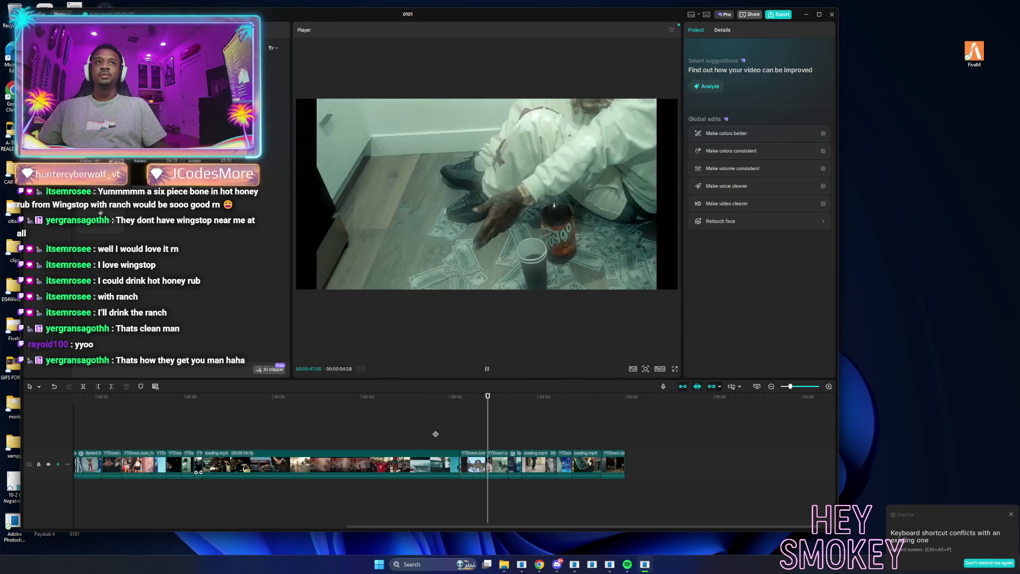
key(space)
click(499, 462)
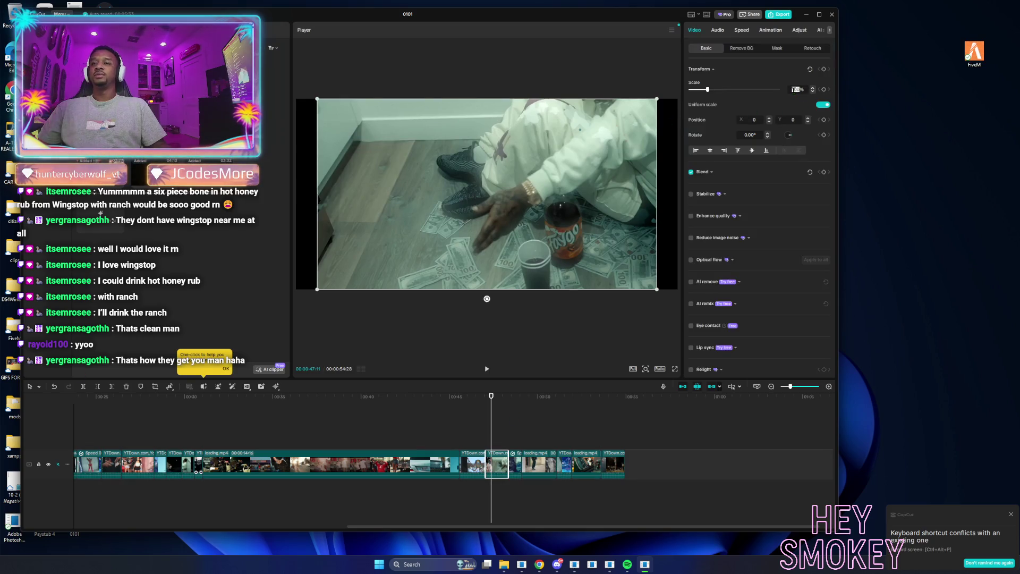
key(Return)
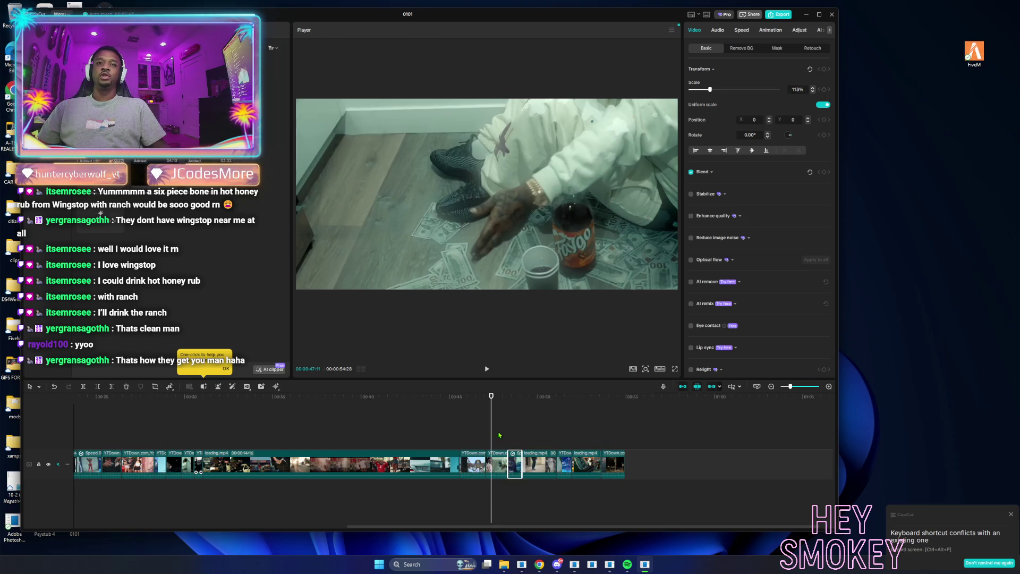
click(499, 435)
key(space)
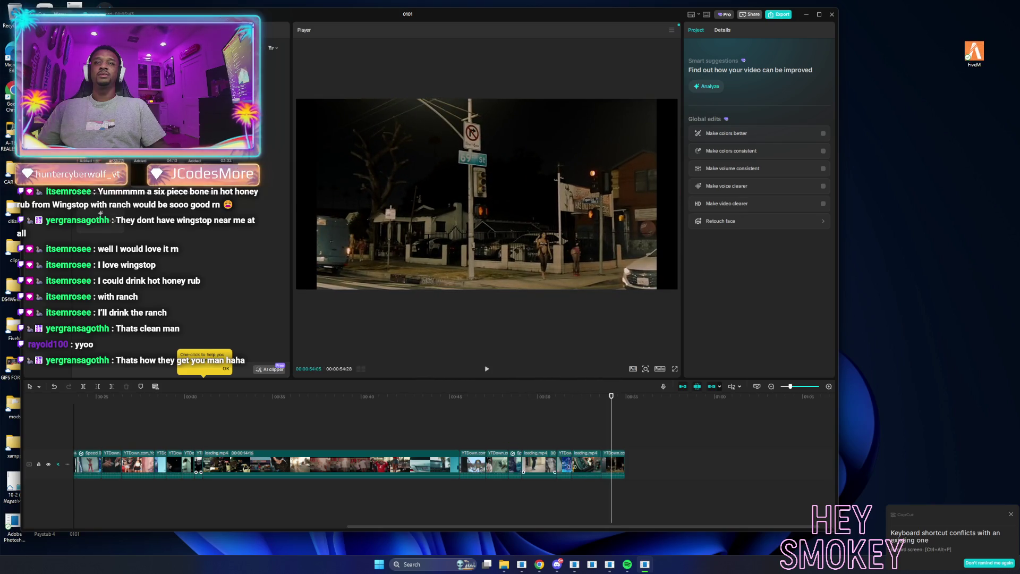
Set the last main-track clip, the 57 St street corner, to 113% scale.
click(615, 463)
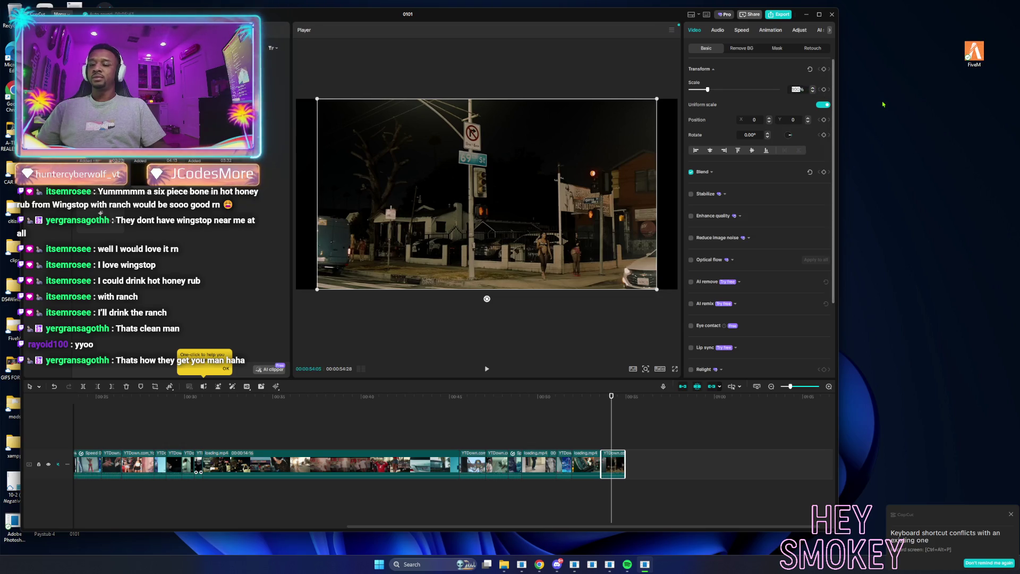
text(113)
key(Return)
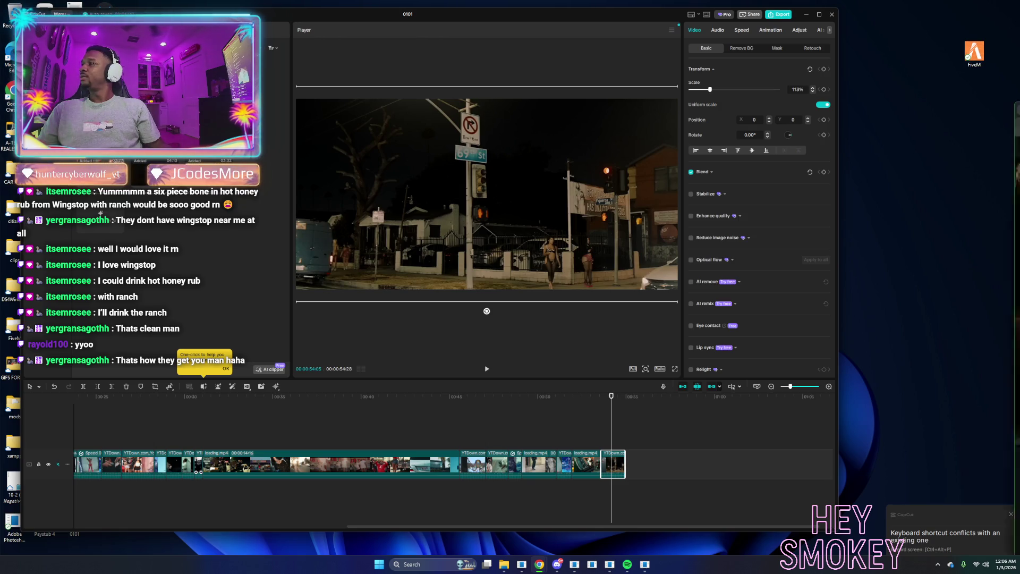
key(alt+Tab)
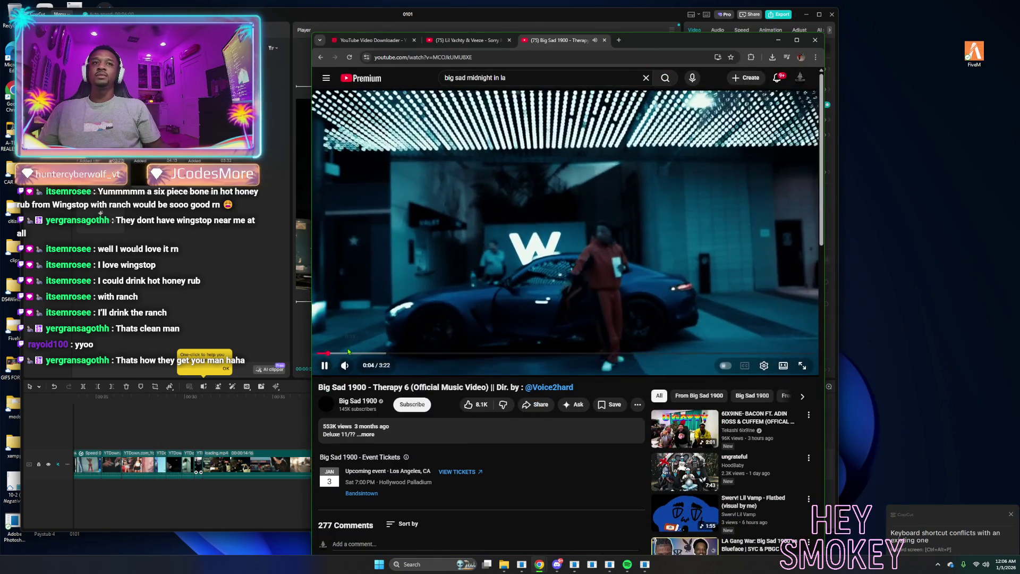
Skip through the Therapy 6 video to its final seconds and return to the channel videos.
click(342, 354)
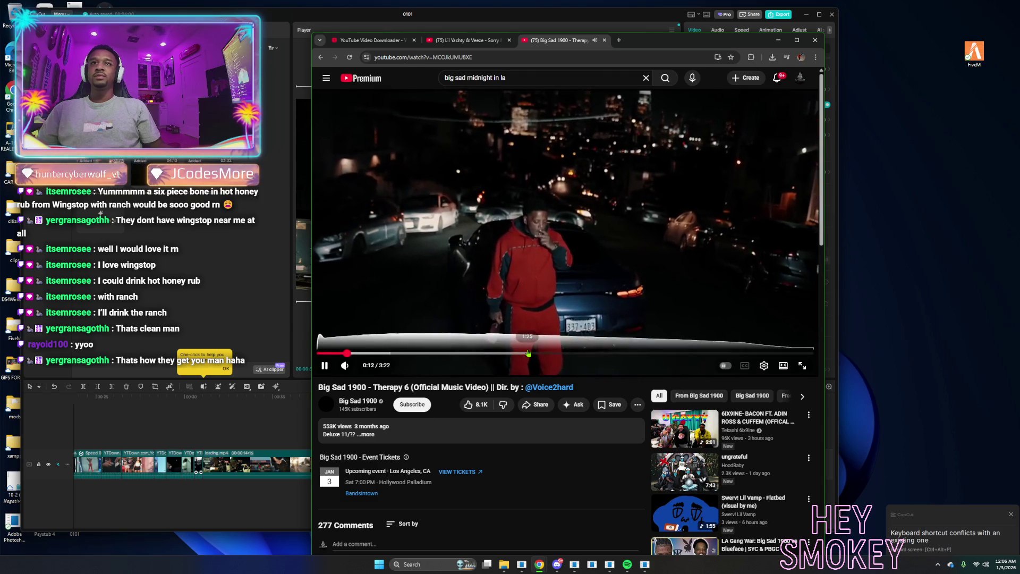
key(l)
key(l)
key(l)
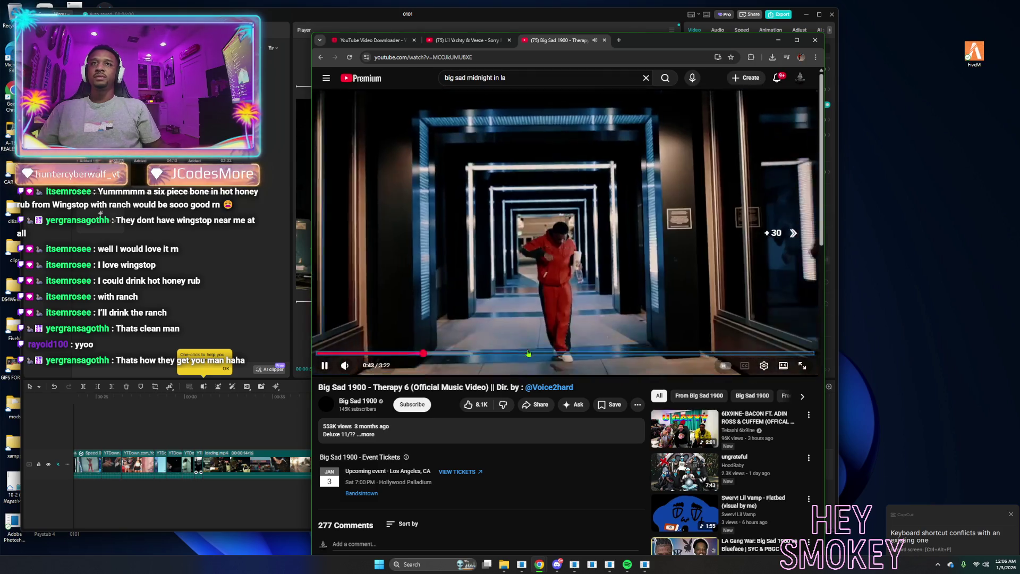
key(Right)
key(Right)
key(Right)
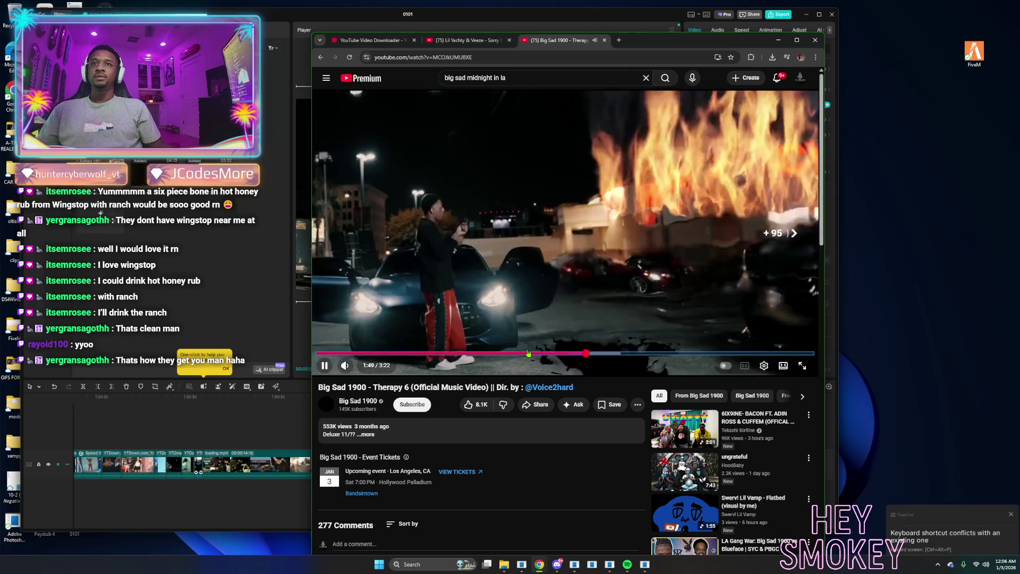
key(Right)
key(Right)
key(Right)
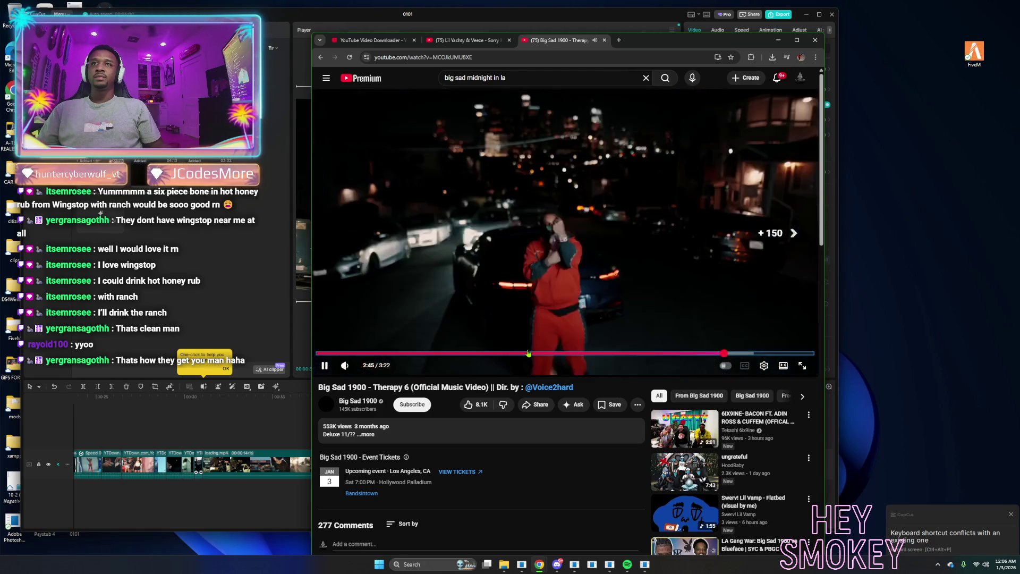
key(Right)
key(Right)
key(Right)
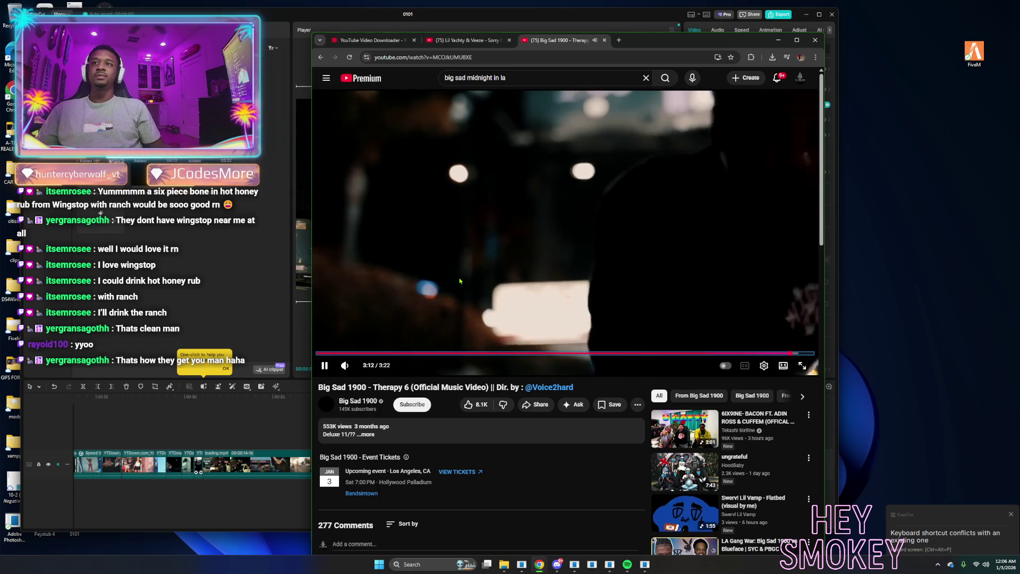
key(alt+Left)
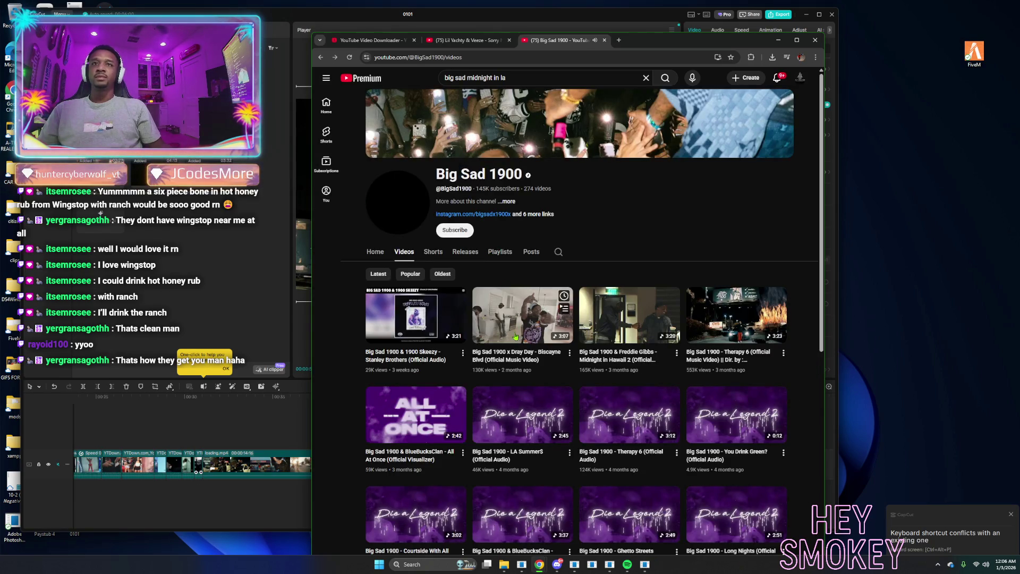
Skim the Biscayne Blvd music video to its end and go back to the channel's Videos list.
click(516, 336)
key(Right)
key(Right)
key(Right)
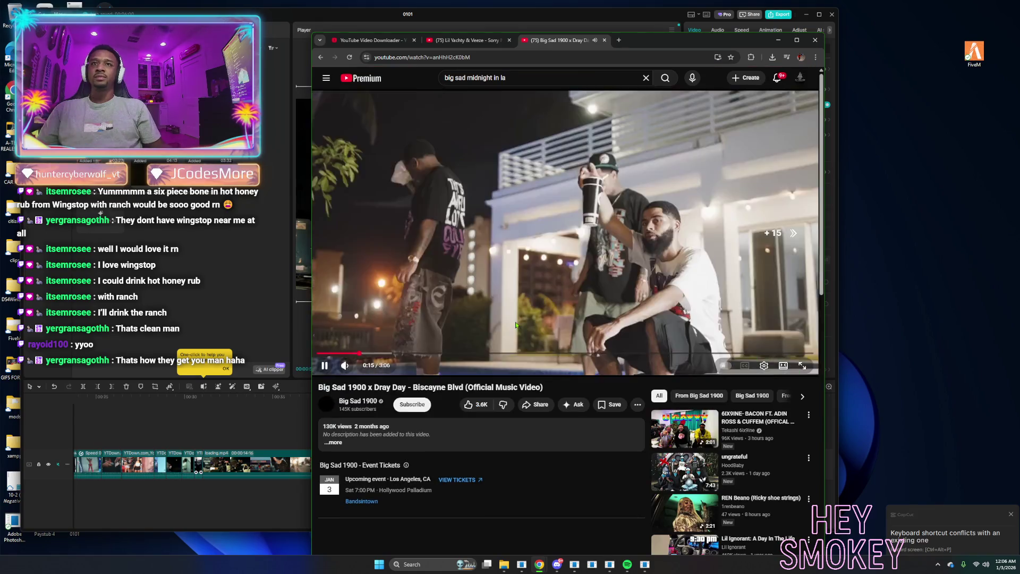
key(Right)
key(Right)
key(Right)
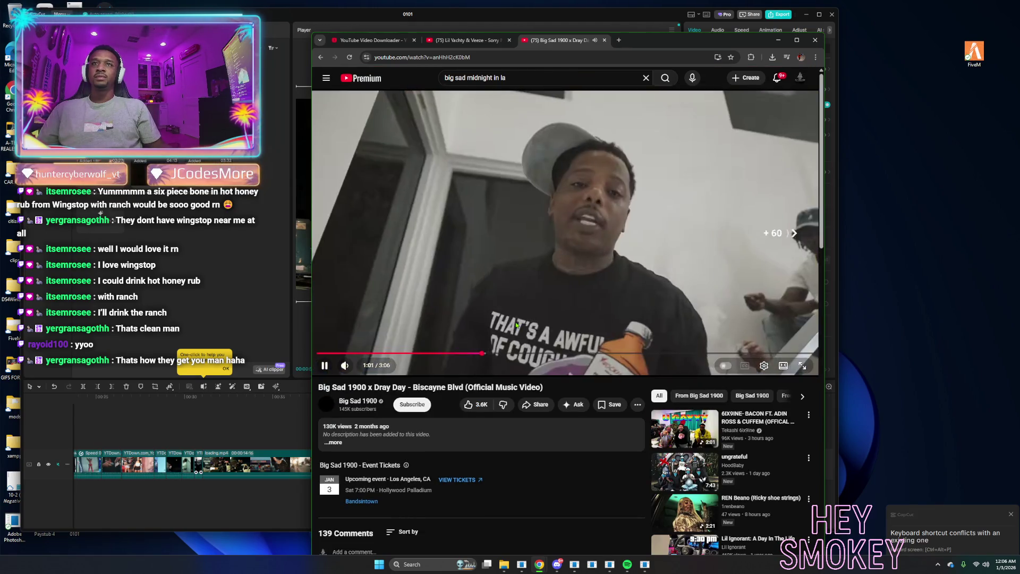
key(Right)
key(Right)
key(Right)
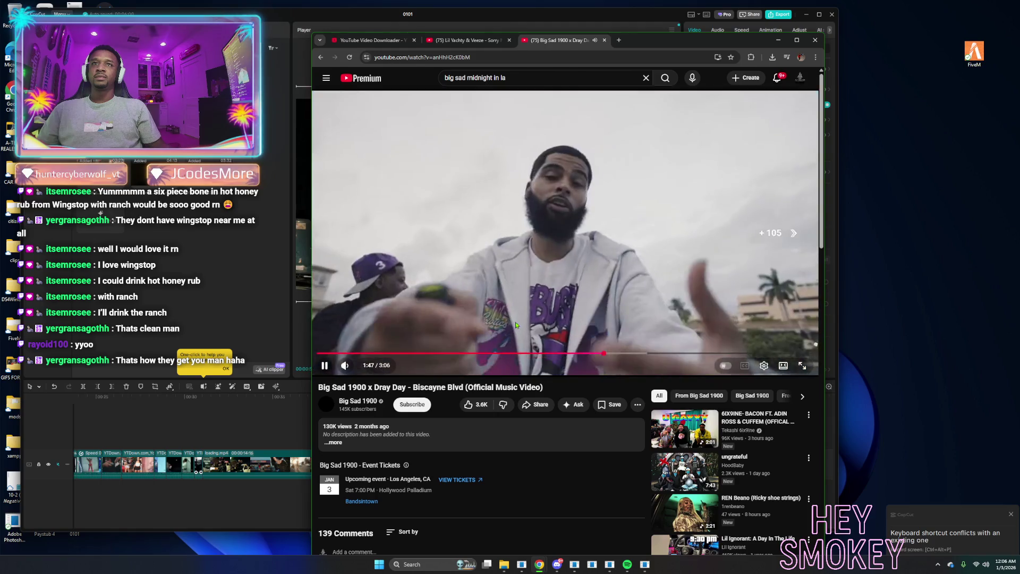
key(Right)
key(Right)
key(Right)
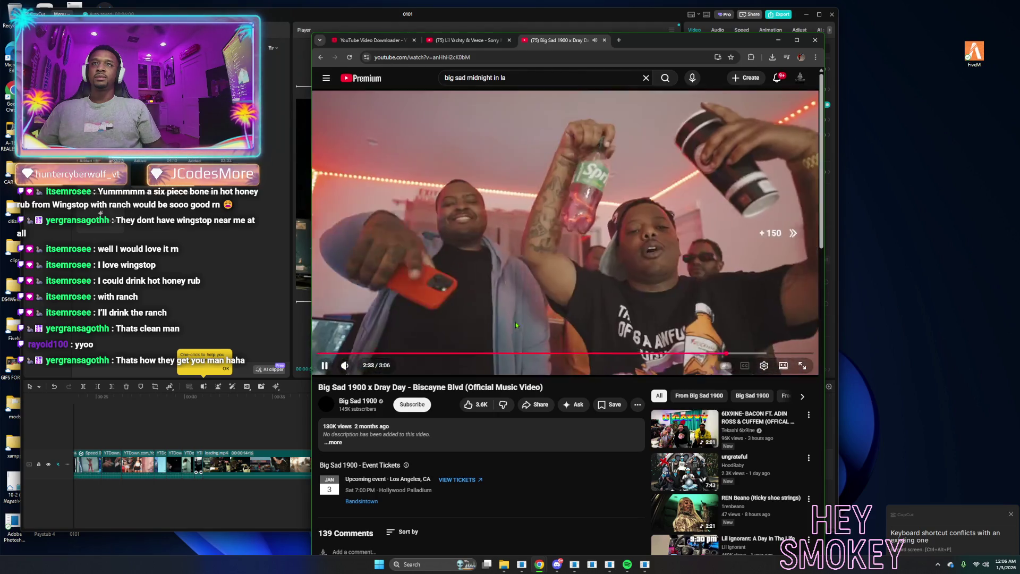
key(Right)
key(Right)
key(Right)
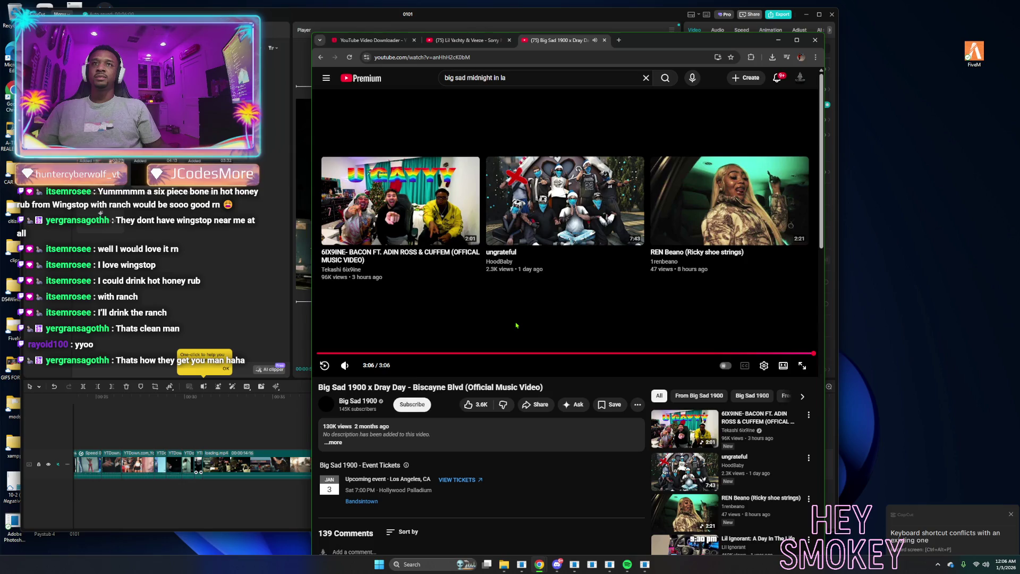
key(alt+Left)
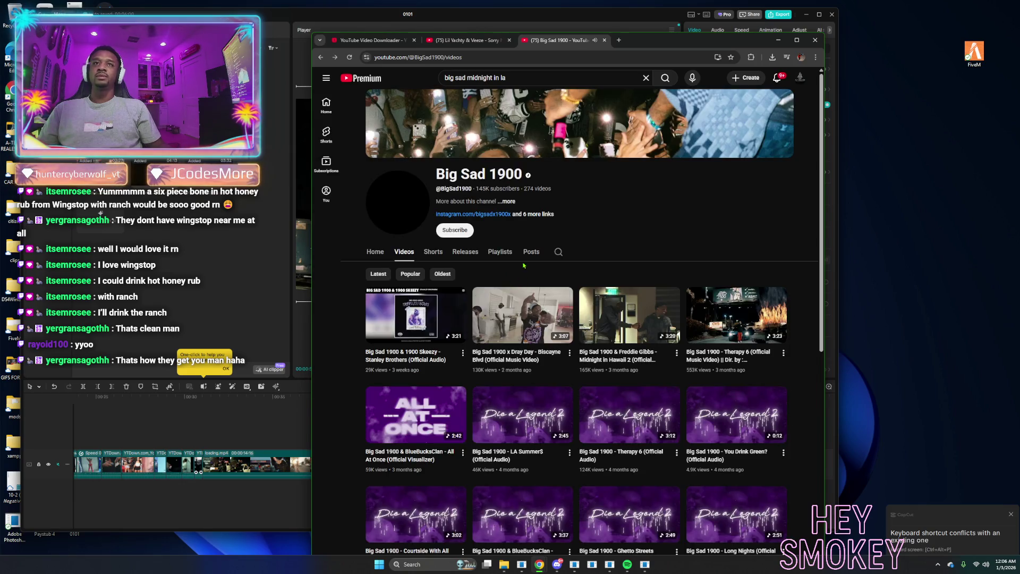
scroll(630, 187, down, 3)
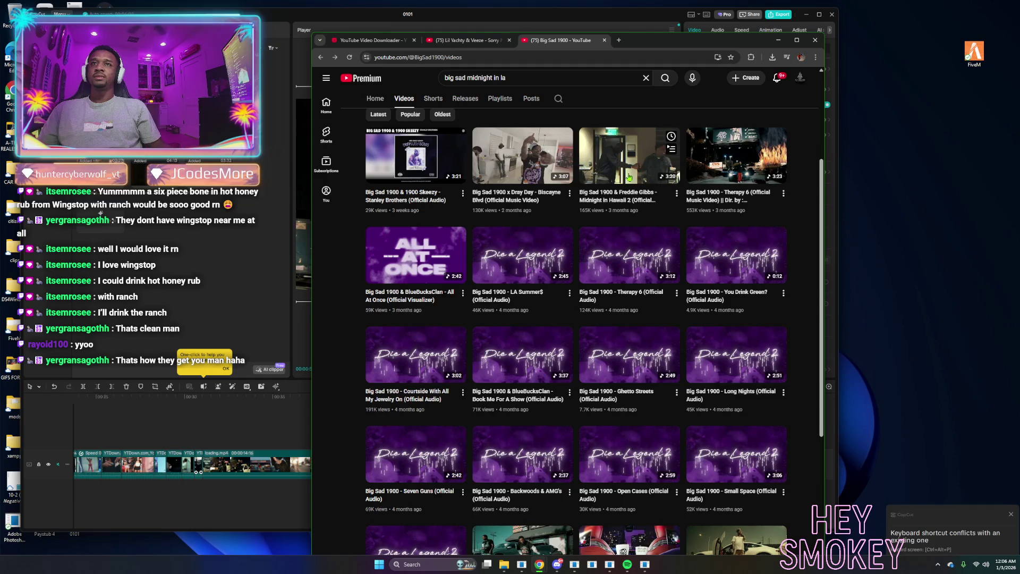
Skim through Midnight in Hawaii 2 and scroll down the channel's Videos list.
click(630, 177)
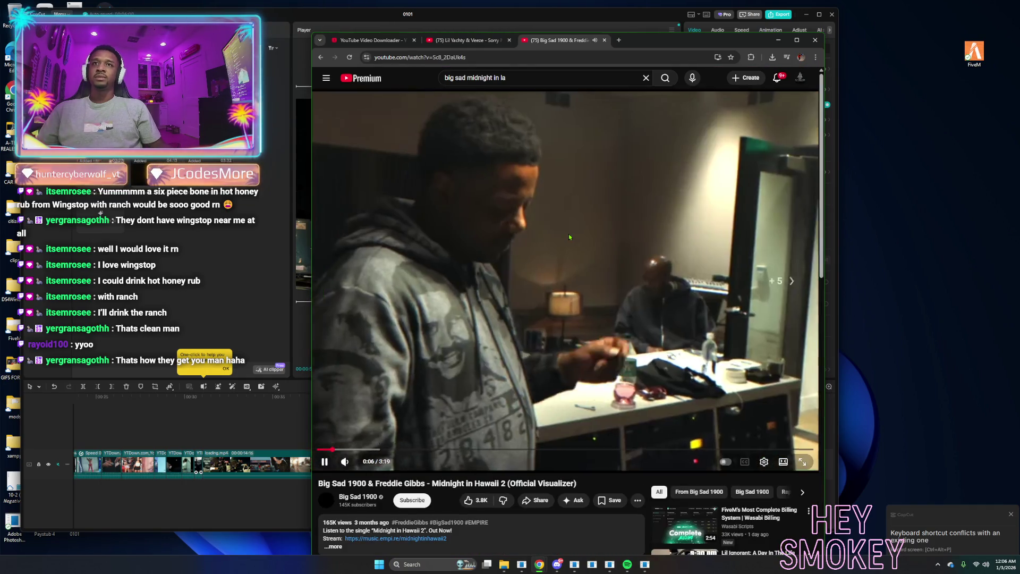
key(Right)
key(Right)
key(Right)
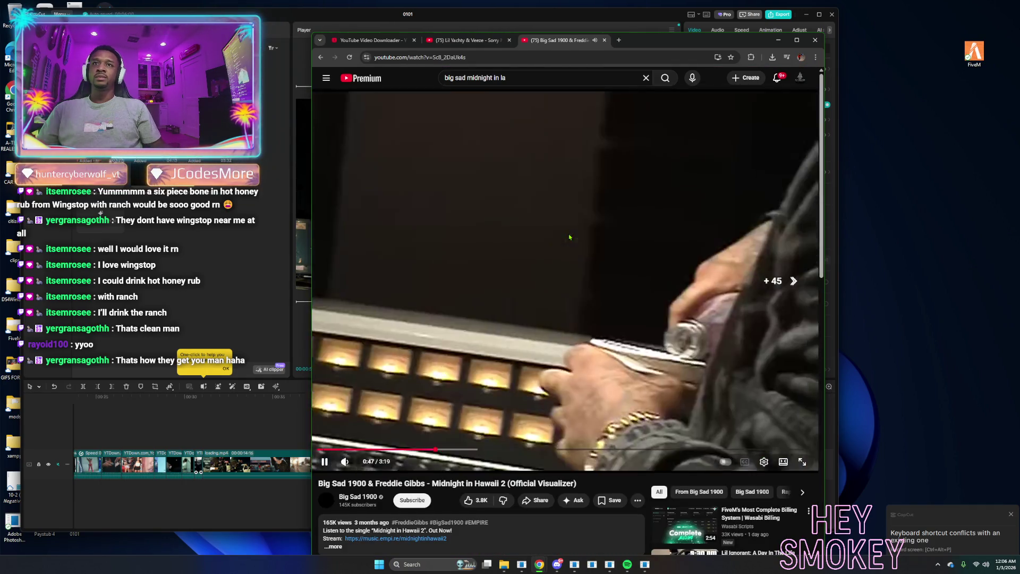
key(Right)
key(Right)
key(Right)
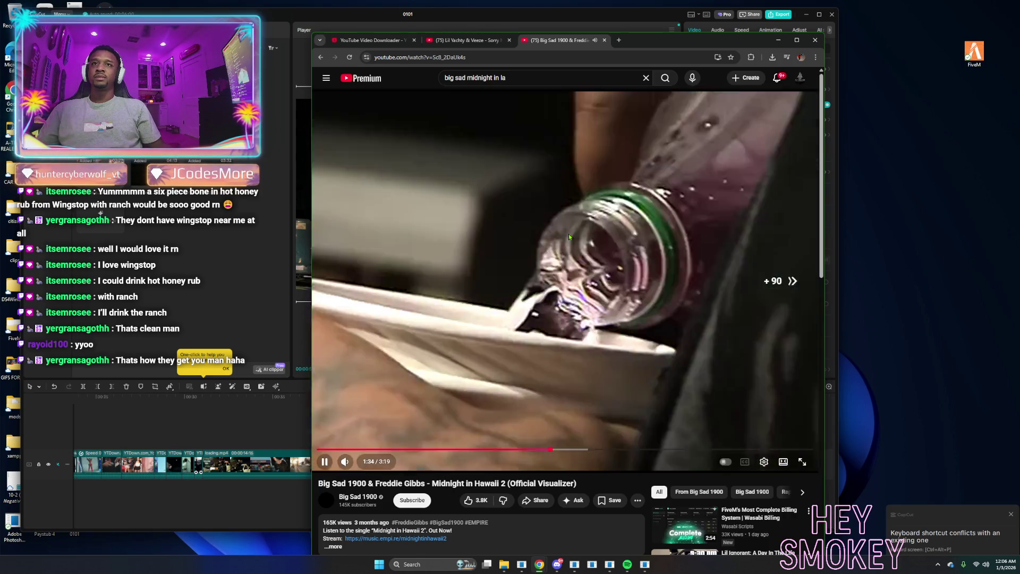
key(Right)
key(Right)
key(Right)
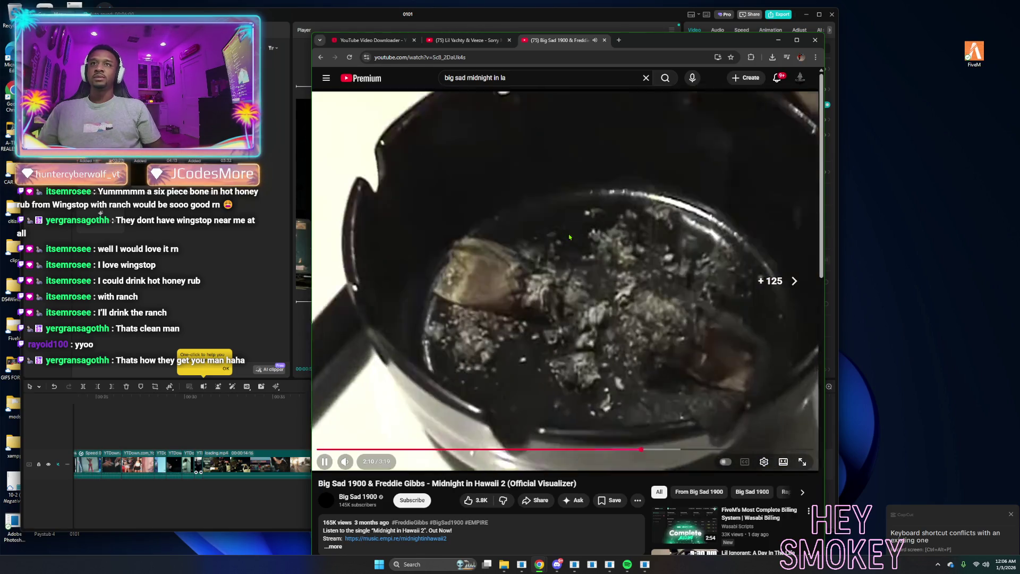
key(alt+Left)
scroll(534, 302, down, 5)
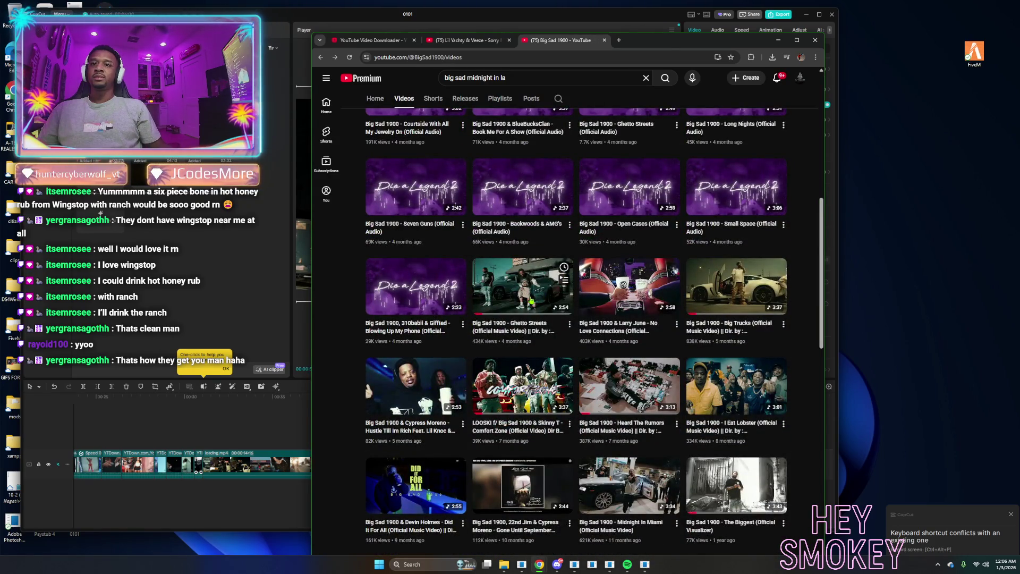
scroll(531, 301, down, 5)
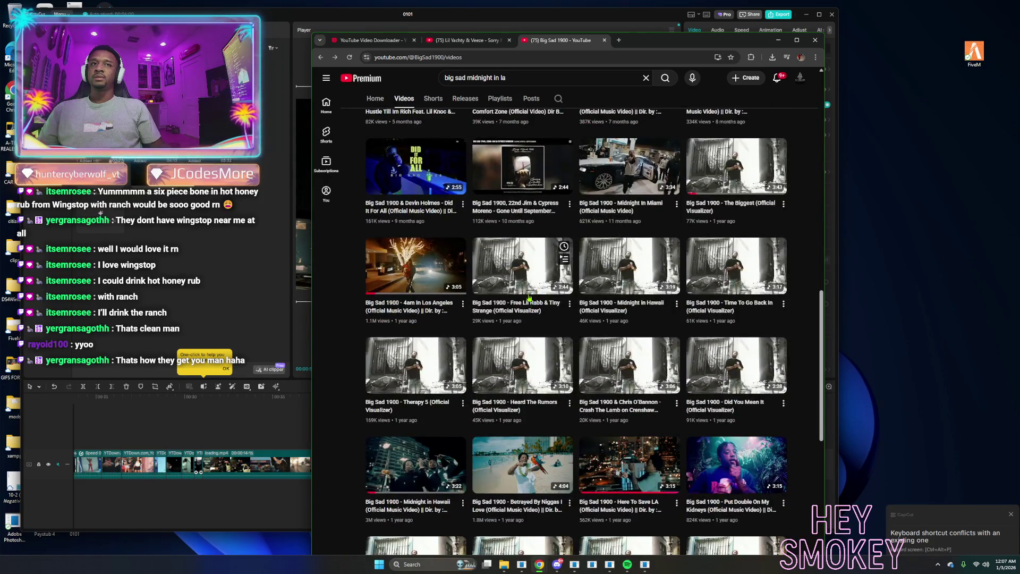
scroll(530, 299, down, 3)
scroll(531, 303, down, 3)
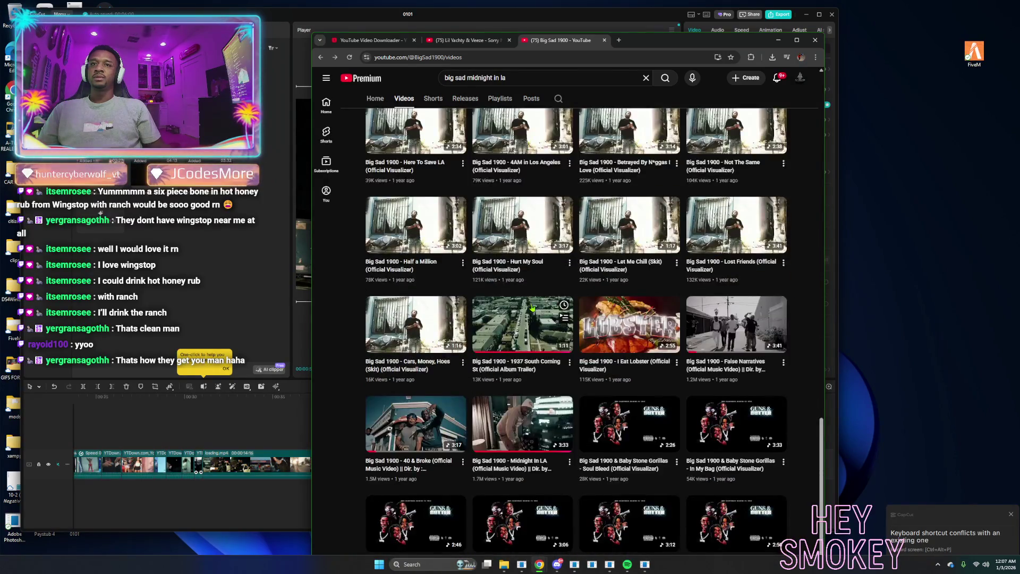
scroll(532, 308, down, 1)
Skim 40 & Broke to its end, return to the list, and close the Big Sad 1900 tab.
click(430, 379)
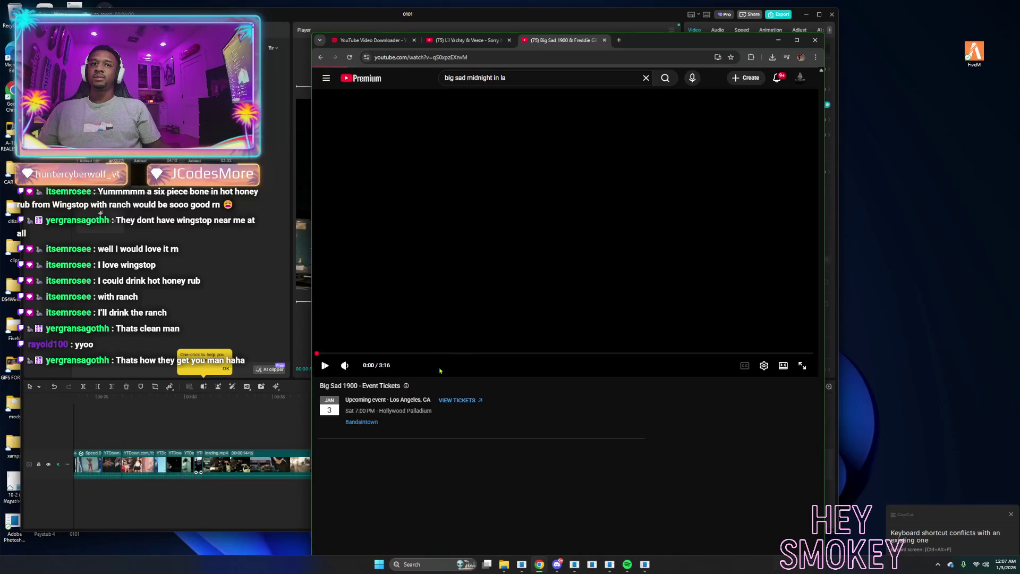
key(l)
key(l)
key(l)
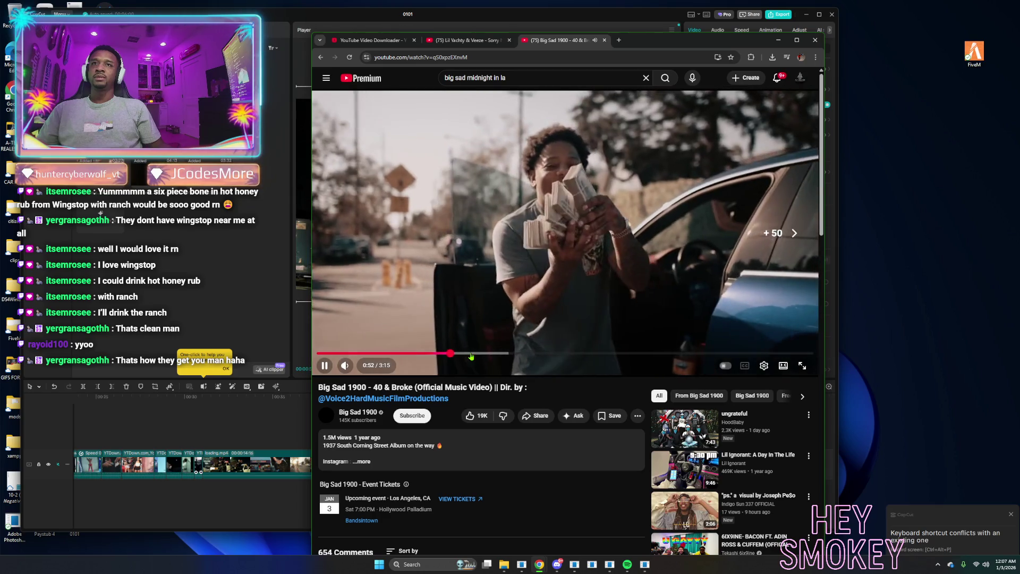
key(Right)
key(Right)
key(Right)
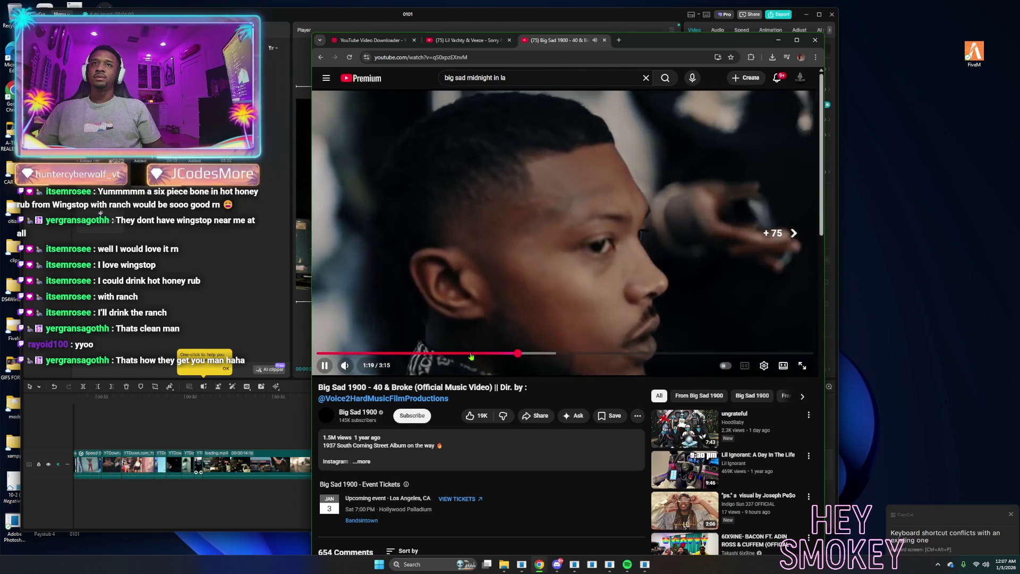
key(Right)
key(Right)
key(Right)
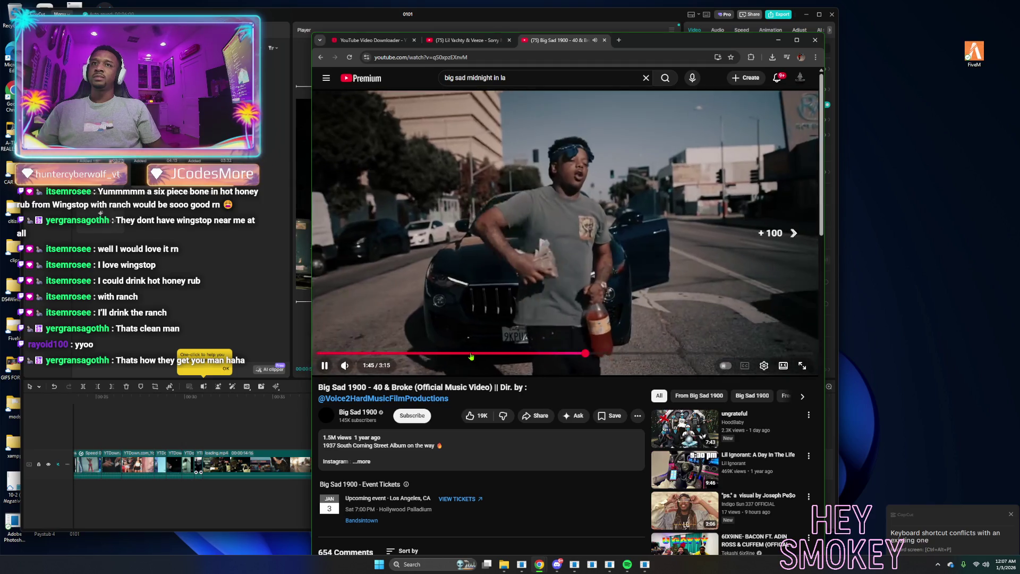
key(Right)
key(Right)
key(Right)
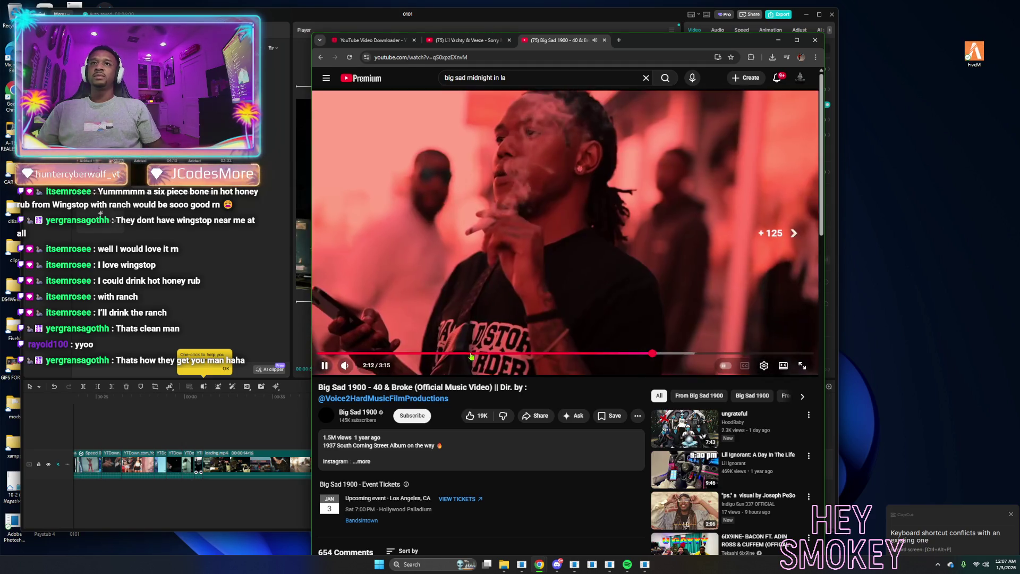
key(Right)
key(Right)
key(Right)
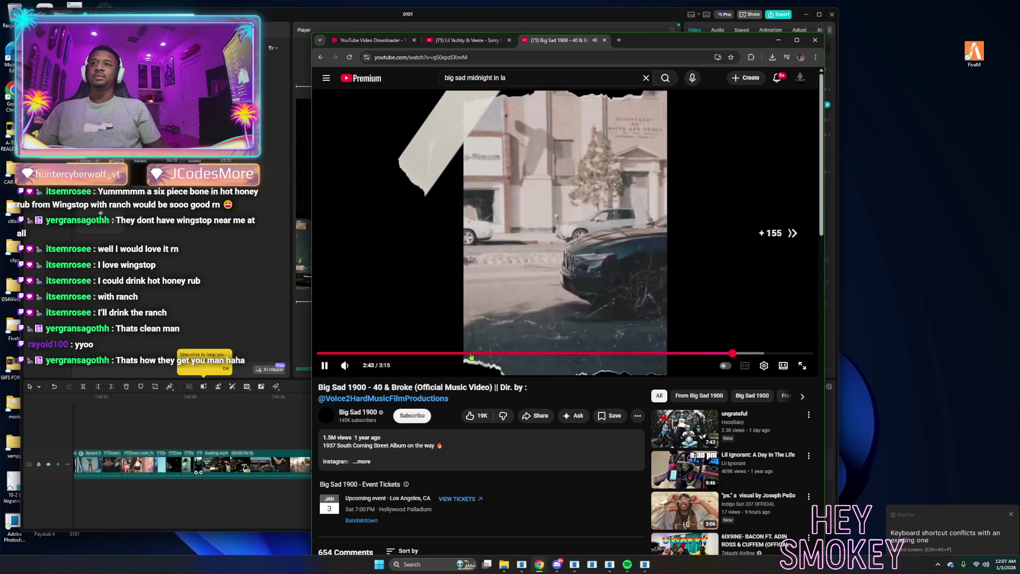
key(Right)
key(Right)
key(Right)
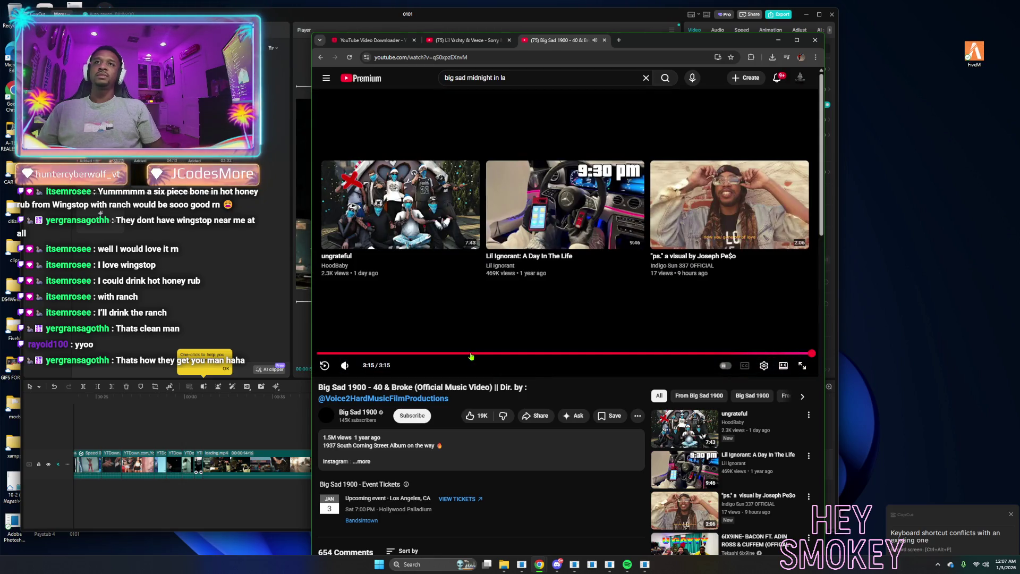
key(alt+Left)
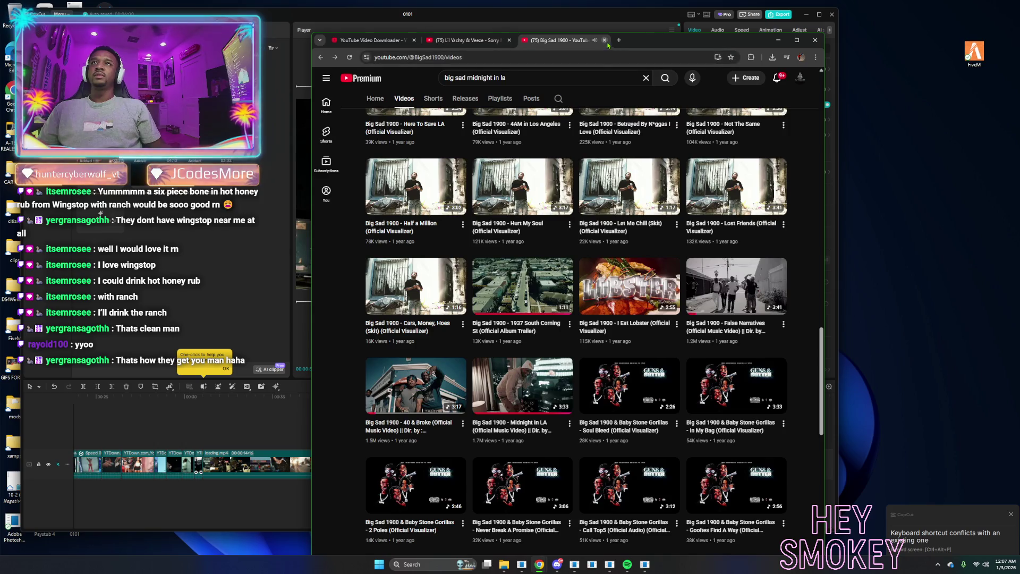
click(605, 41)
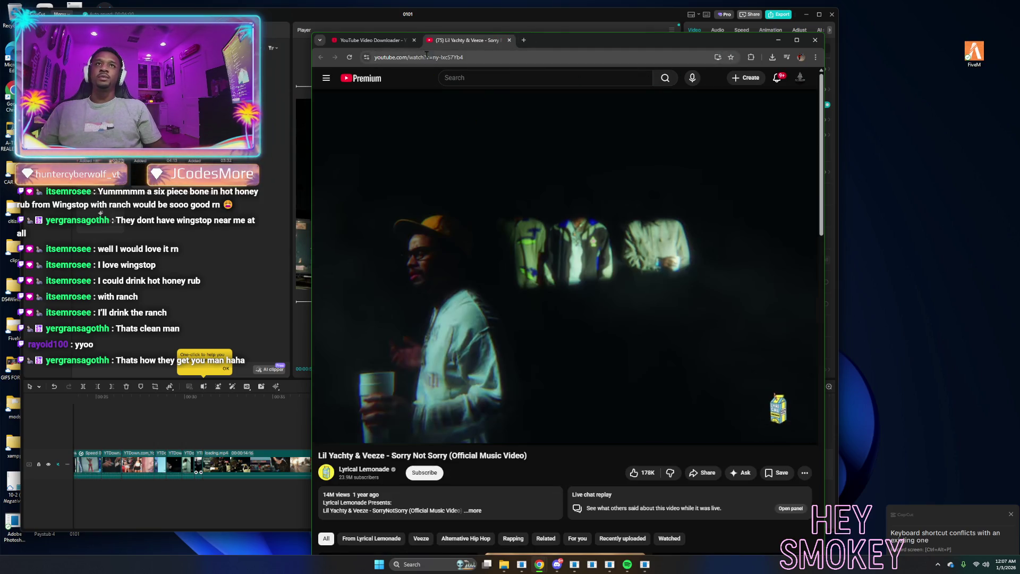
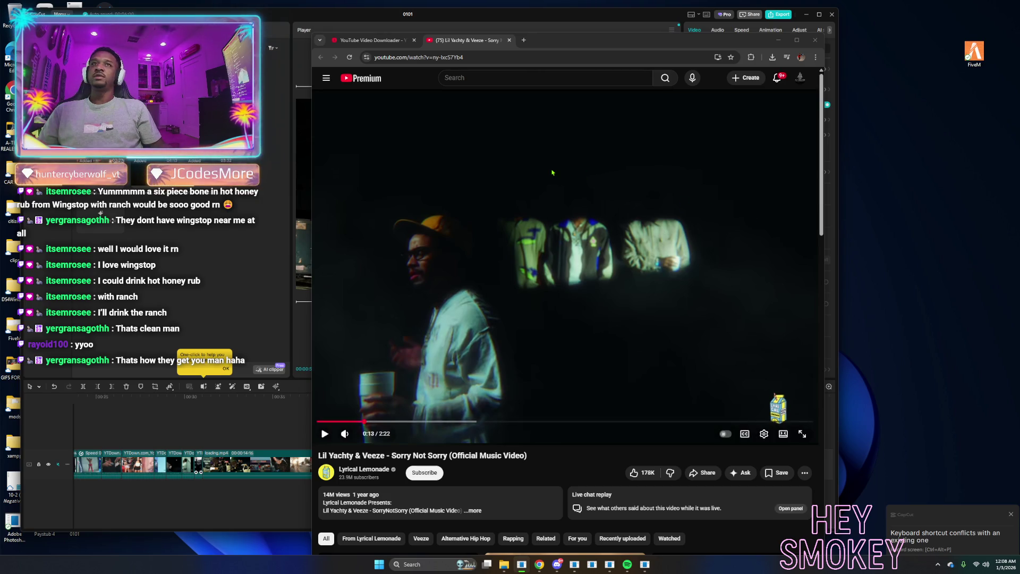
Copy the Sorry Not Sorry video's URL and search the web for 'youtube to mp3'.
click(440, 56)
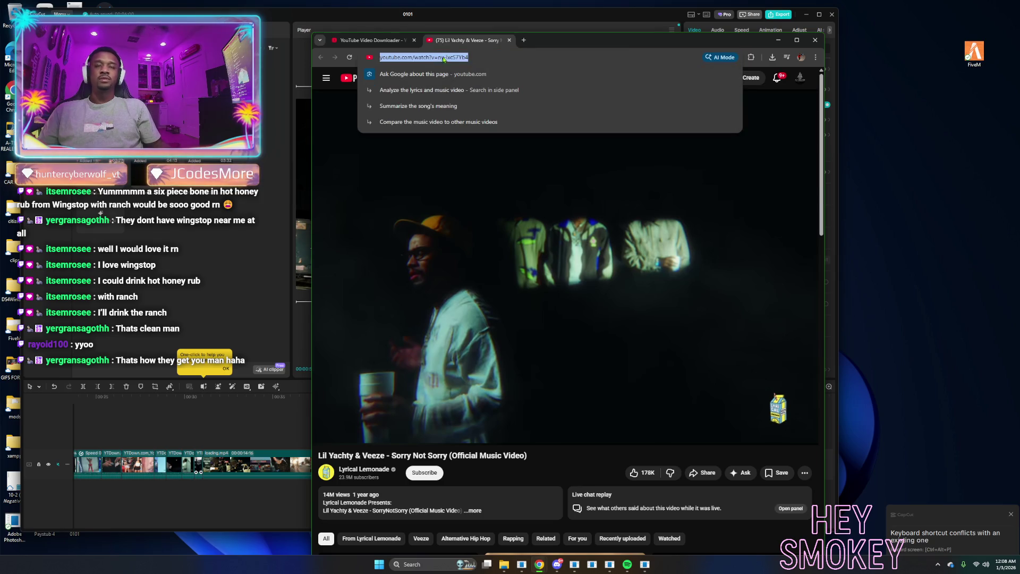
click(524, 41)
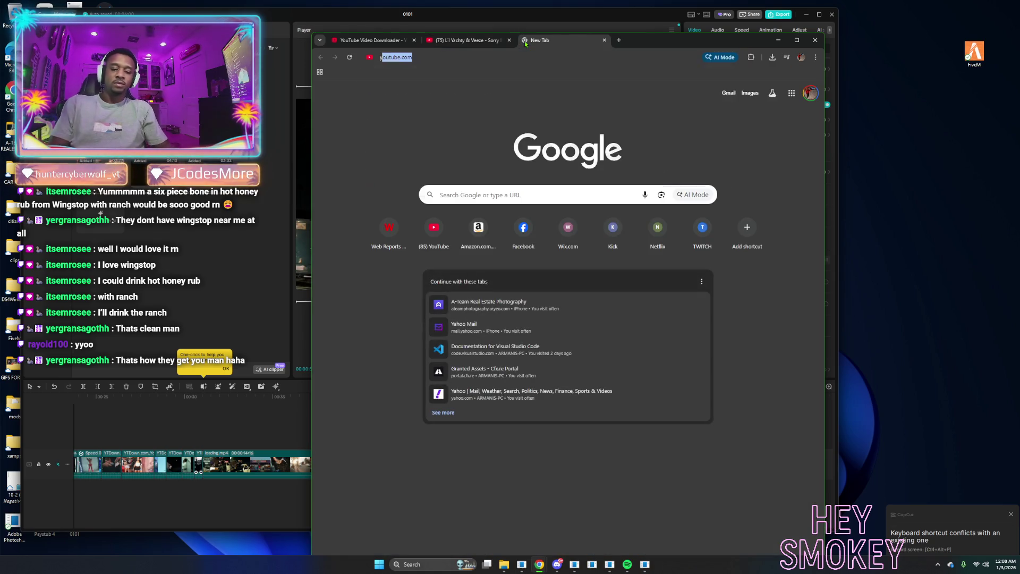
text(youtube to mp3)
key(Return)
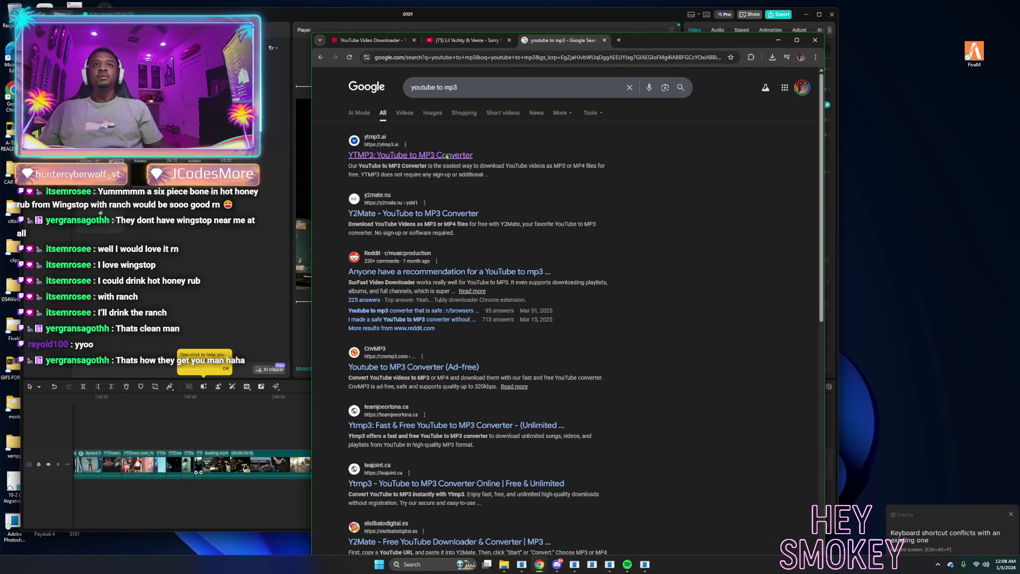
Convert the copied video to MP3 on ytmp3.ai, then return to the YouTube video.
click(446, 155)
click(496, 134)
text(https://www.youtube.com/watch?v=ny-lxcS7Yb4)
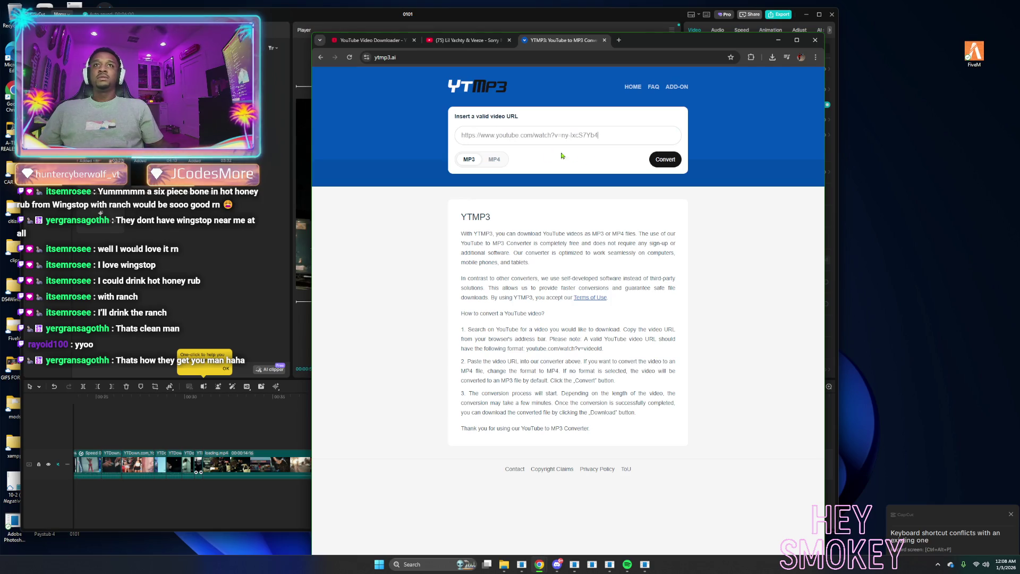
click(665, 162)
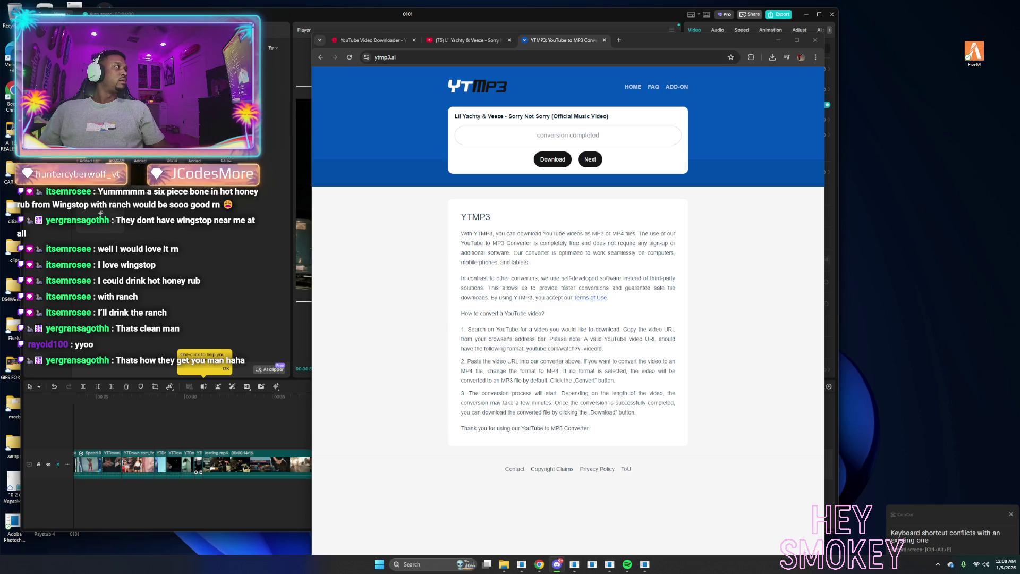
key(ctrl+shift+Tab)
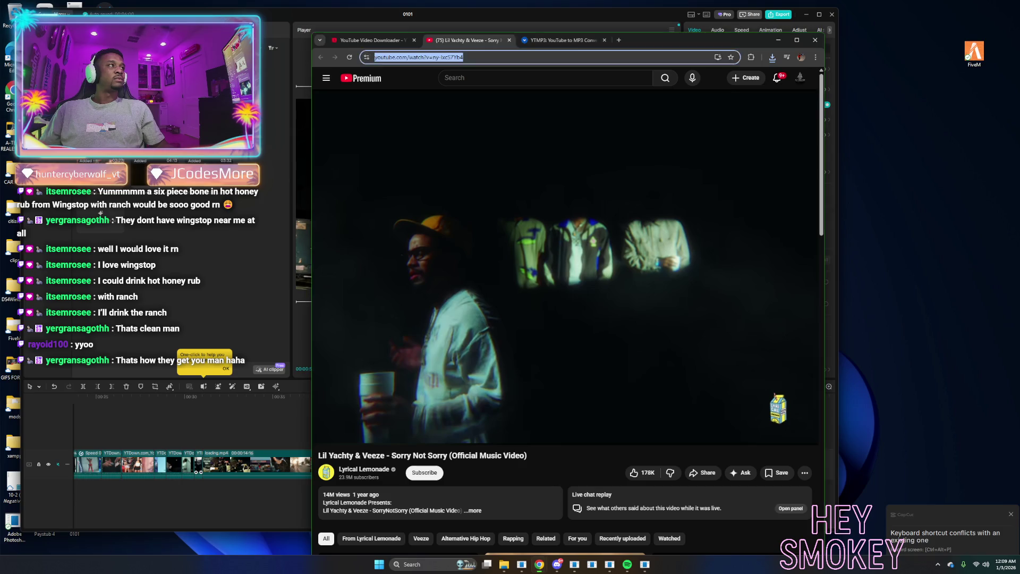
Play and scrub through the Sorry Not Sorry video, viewing it full screen from about 0:26.
click(325, 433)
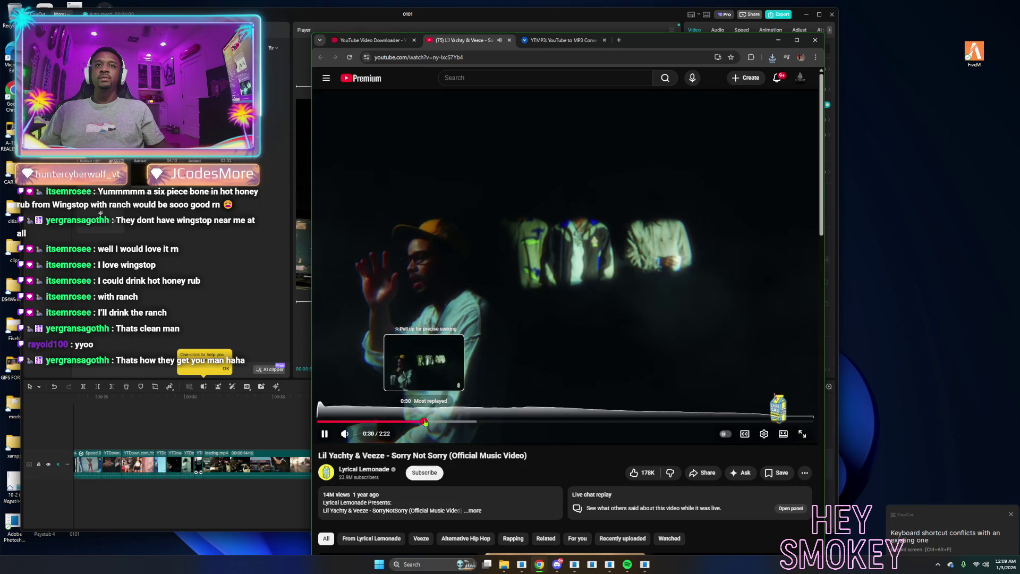
click(491, 422)
drag(492, 422, 728, 423)
click(757, 421)
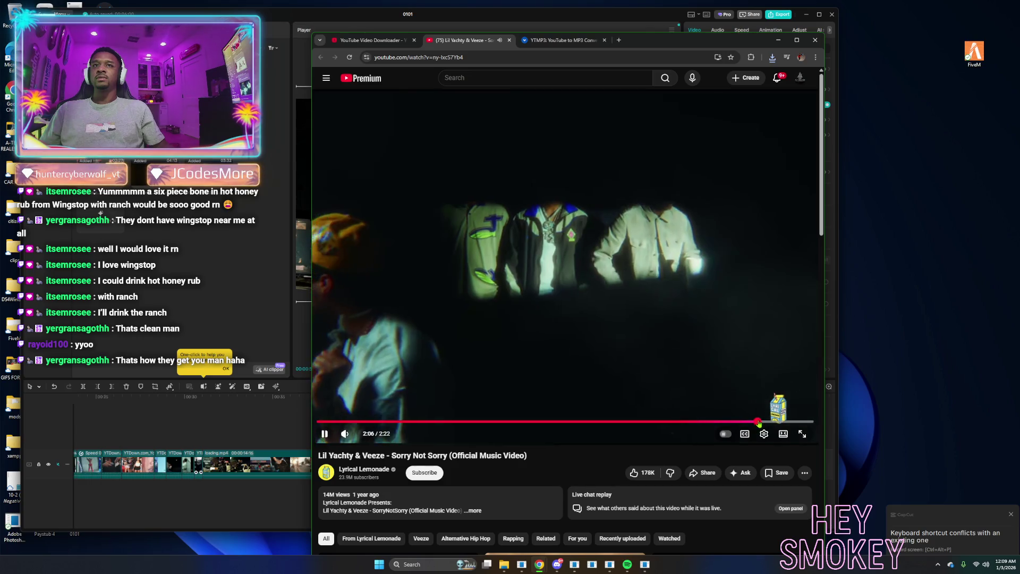
click(802, 434)
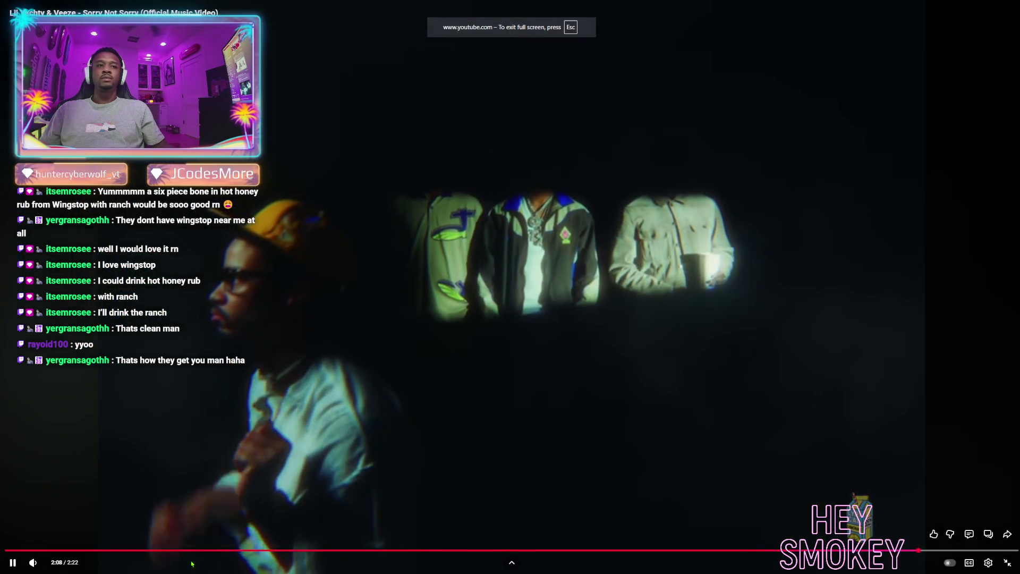
click(197, 551)
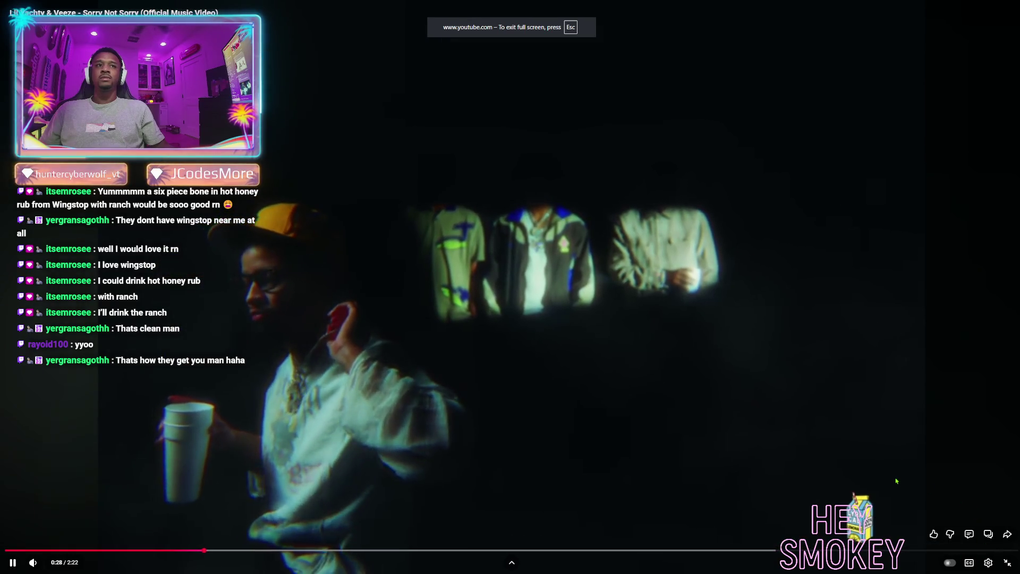
Pause at 0:32, snip a still of the artist holding his cup, and exit full screen.
key(super+shift+s)
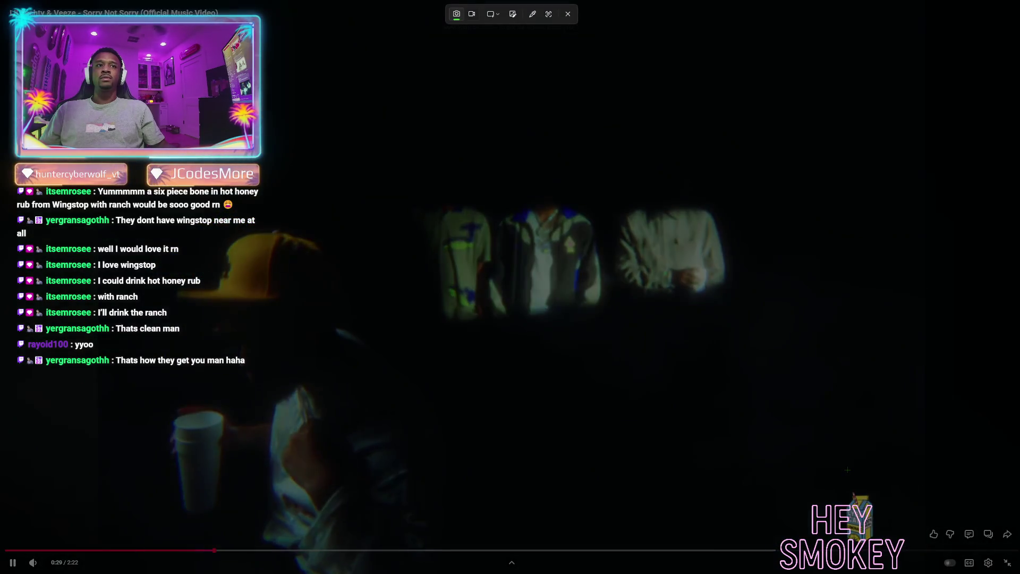
key(Escape)
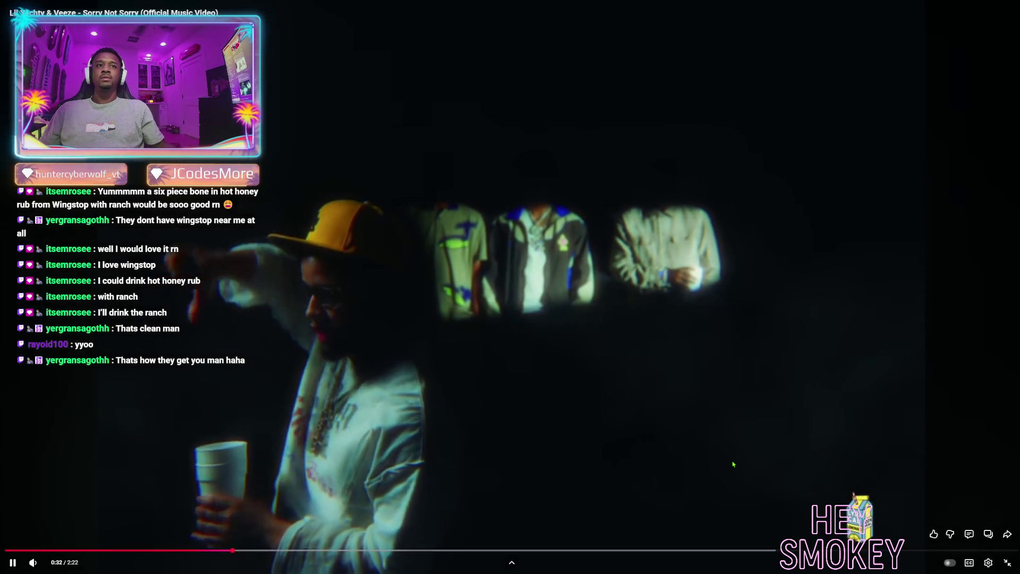
click(787, 471)
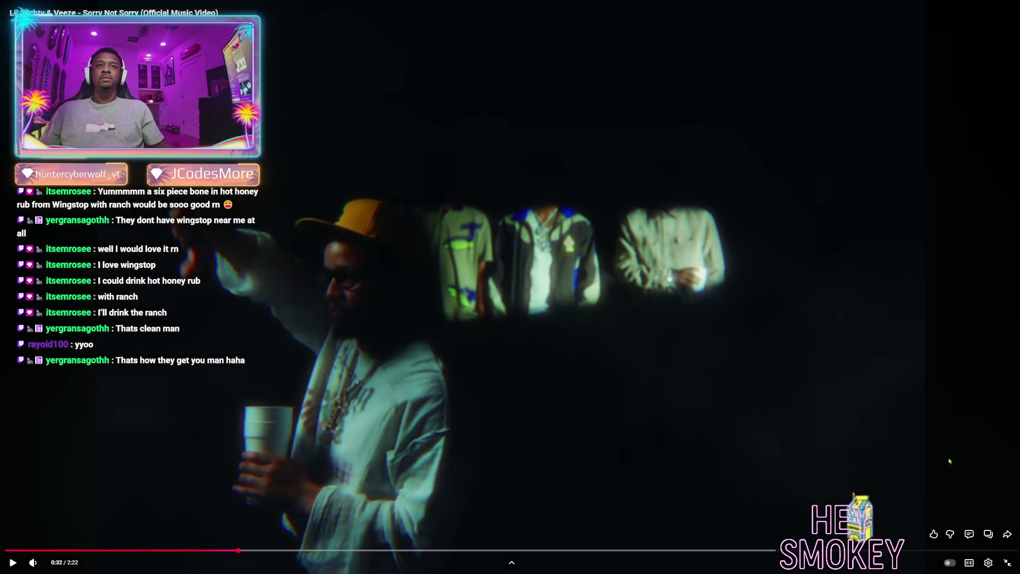
key(super+shift+s)
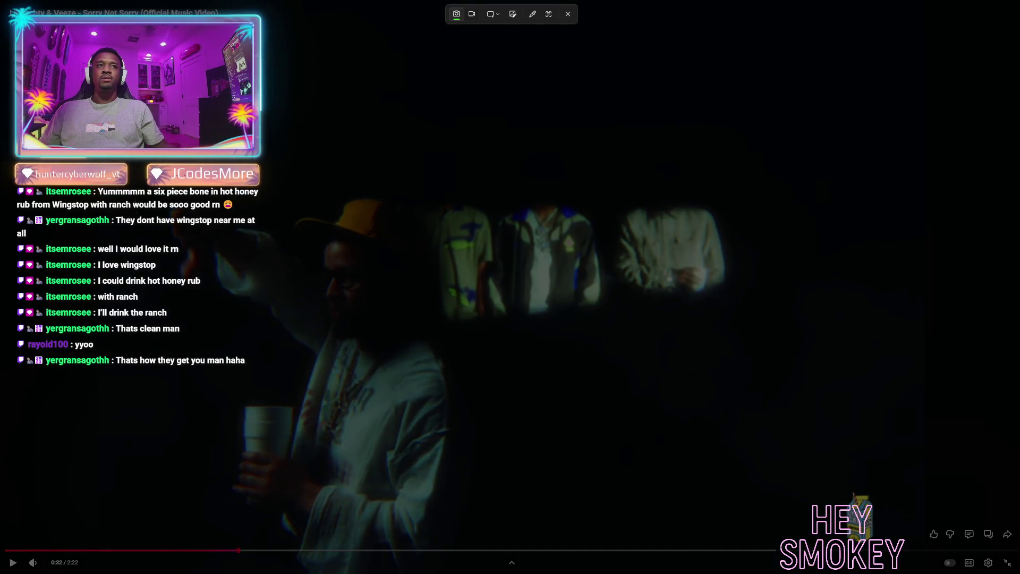
mouse_move(147, 141)
mouse_down()
mouse_move(614, 535)
mouse_move(744, 550)
mouse_up()
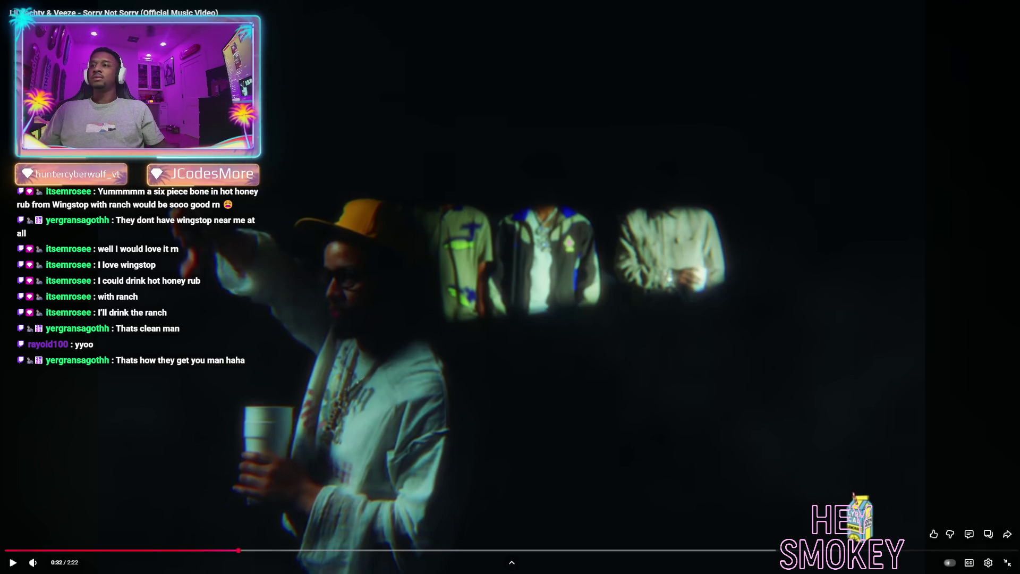
click(1007, 562)
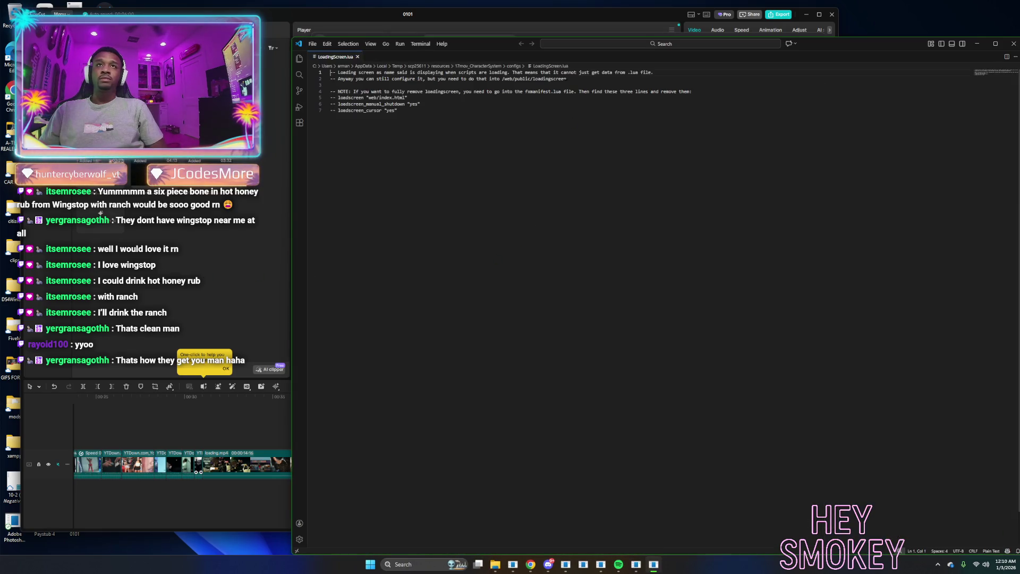
Change the last song's audio and image file names from touchable to sns.mp3 and sns.jpg.
click(357, 66)
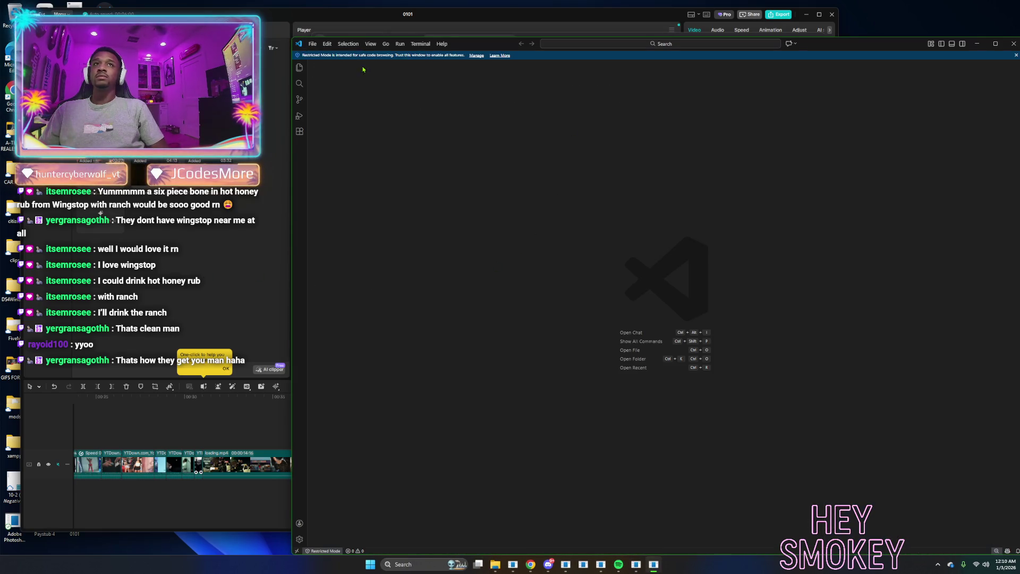
click(1013, 45)
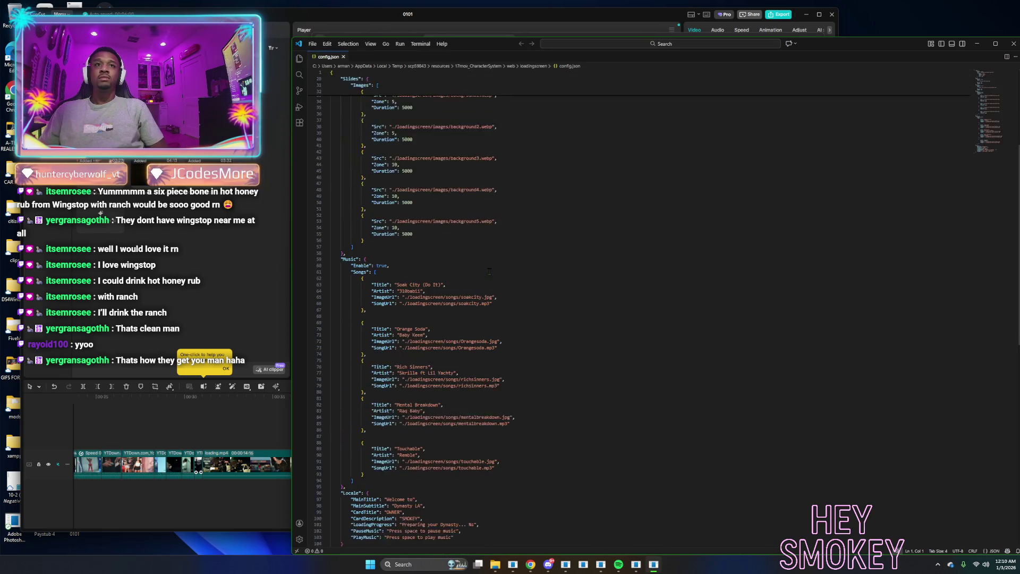
scroll(489, 271, down, 5)
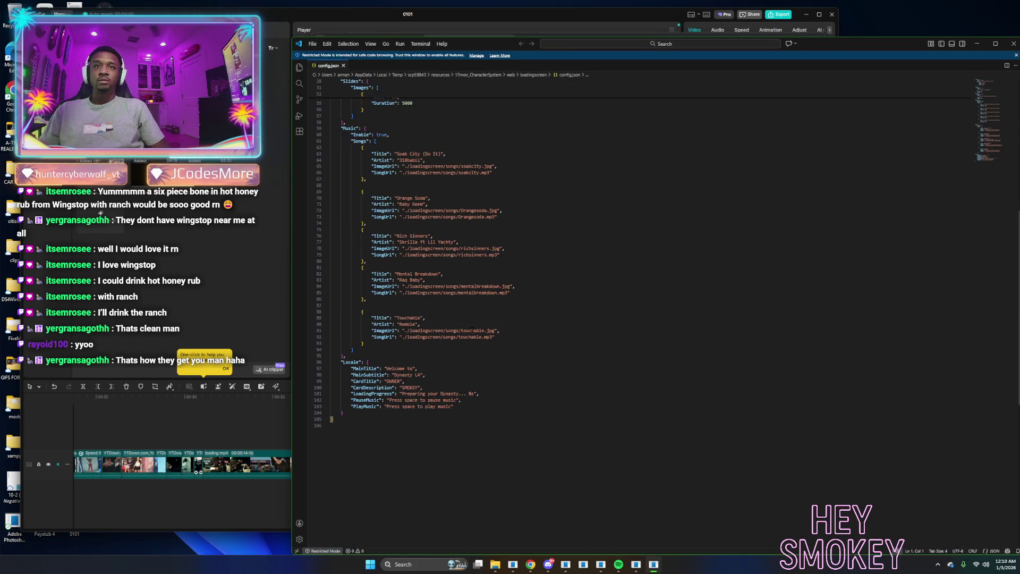
double_click(470, 337)
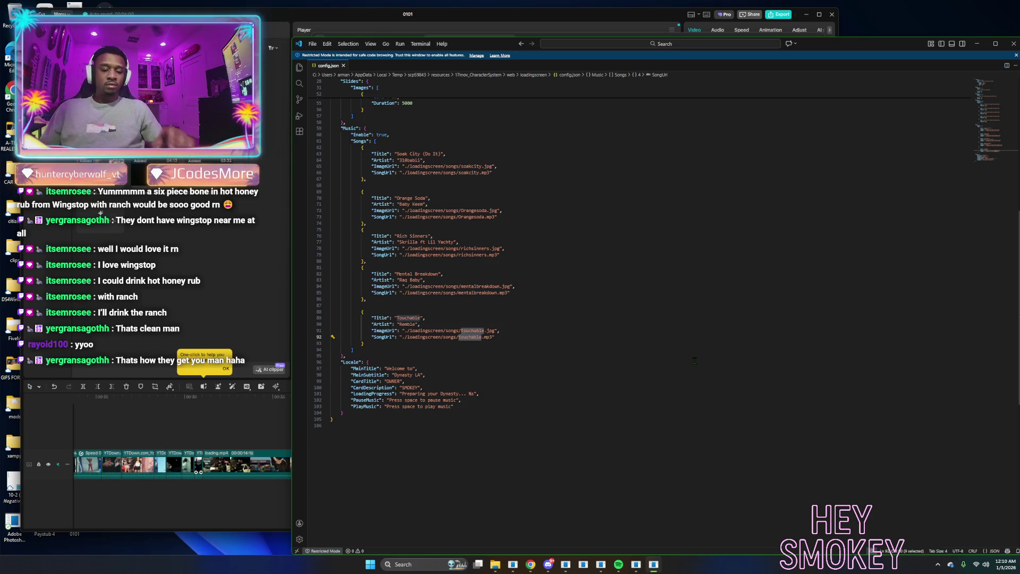
text(sns)
click(469, 324)
double_click(474, 330)
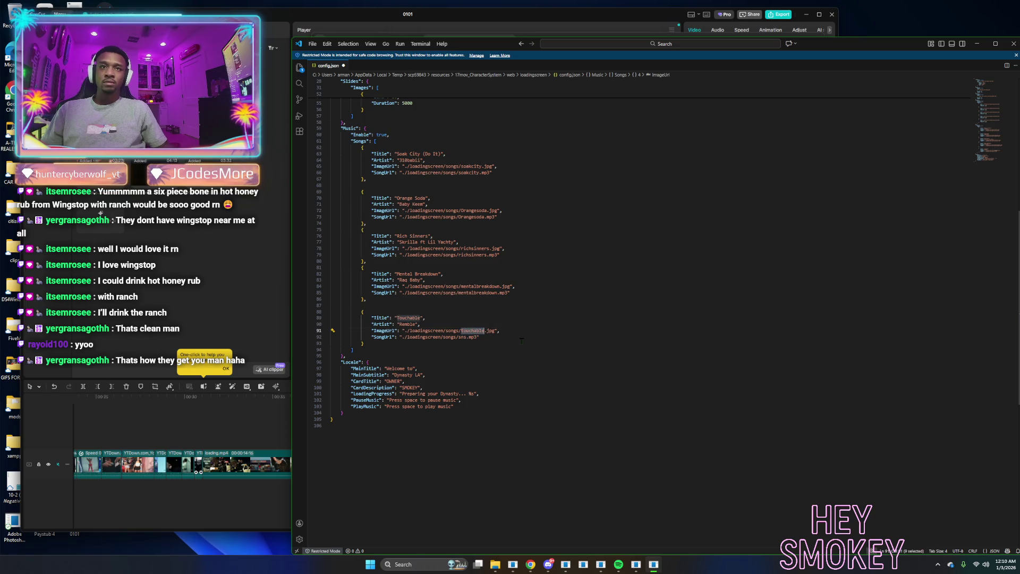
text(sns)
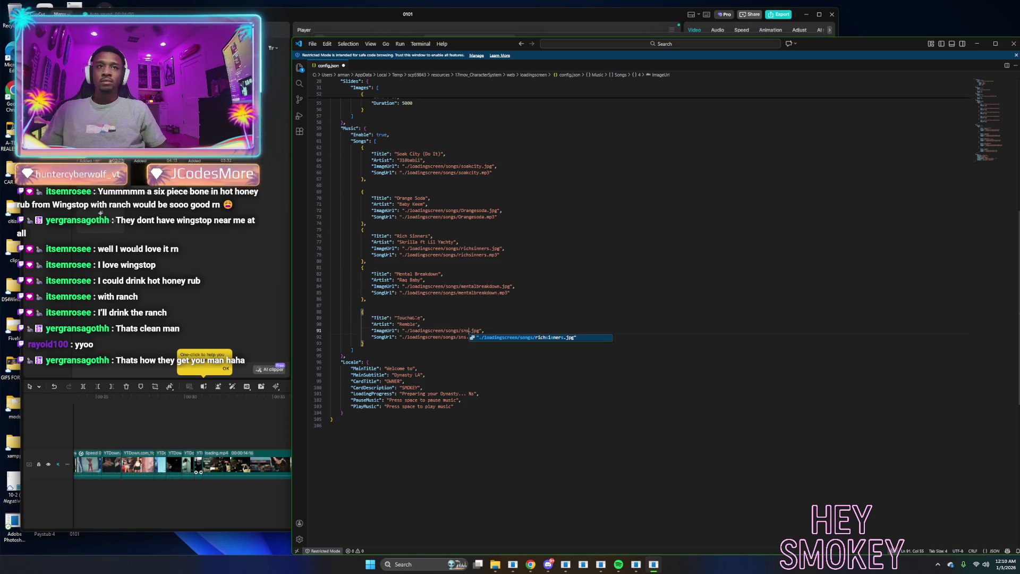
Retitle the entry 'Sorry Not Sorry' and begin the artist name as 'Vee'.
double_click(406, 317)
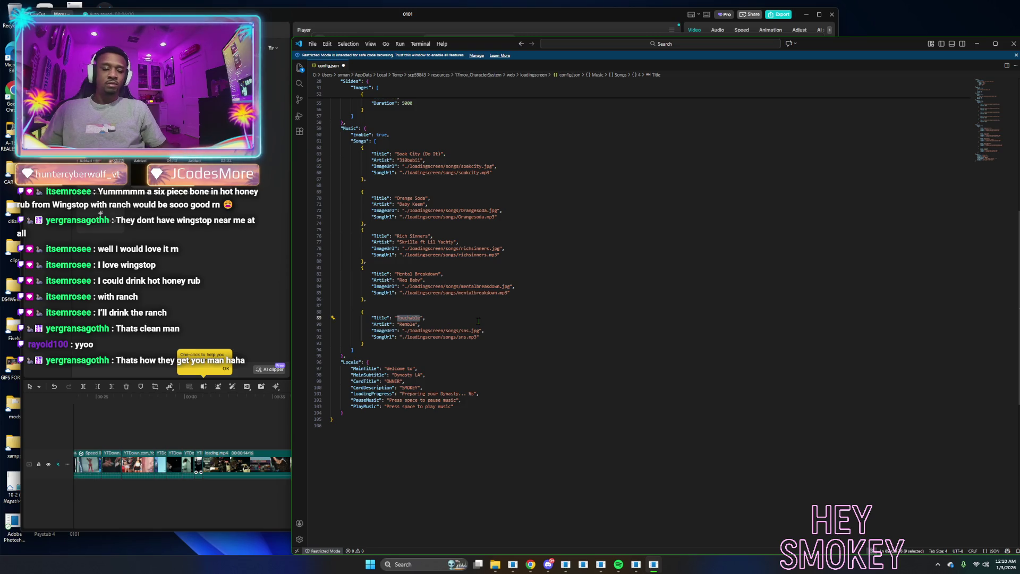
text(Sorry Not Sorry)
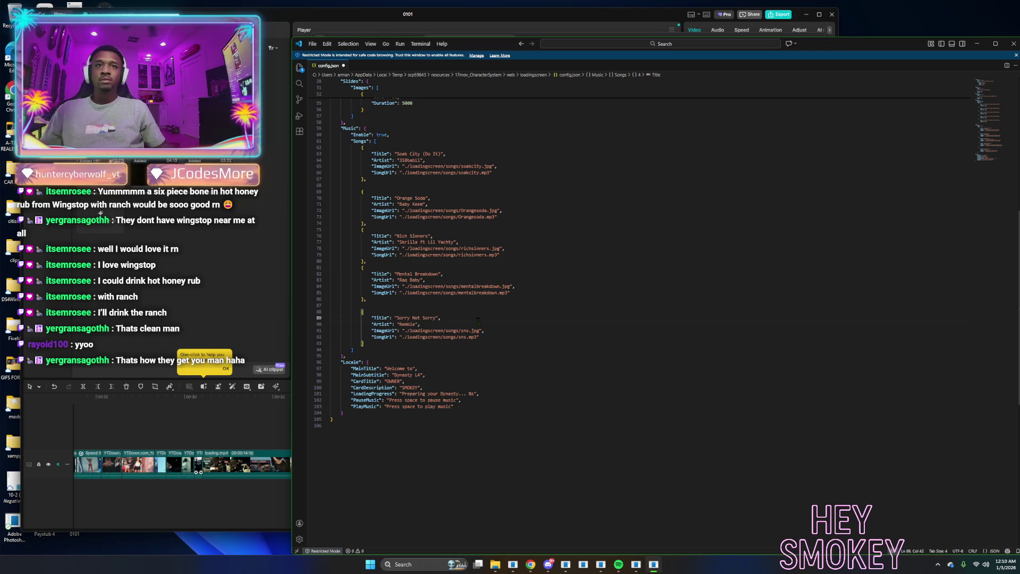
double_click(409, 324)
text(Vee)
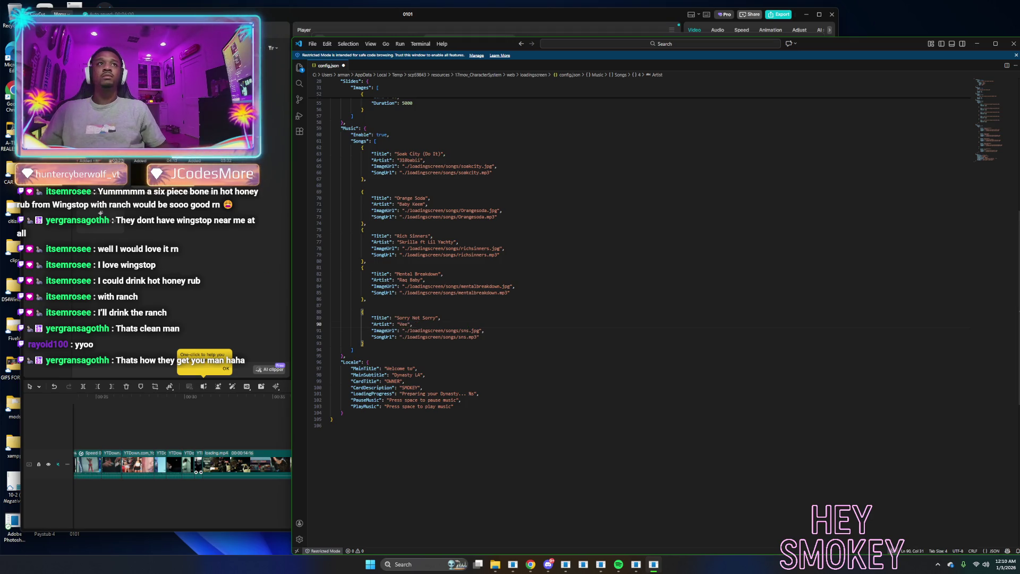
key(alt+Tab)
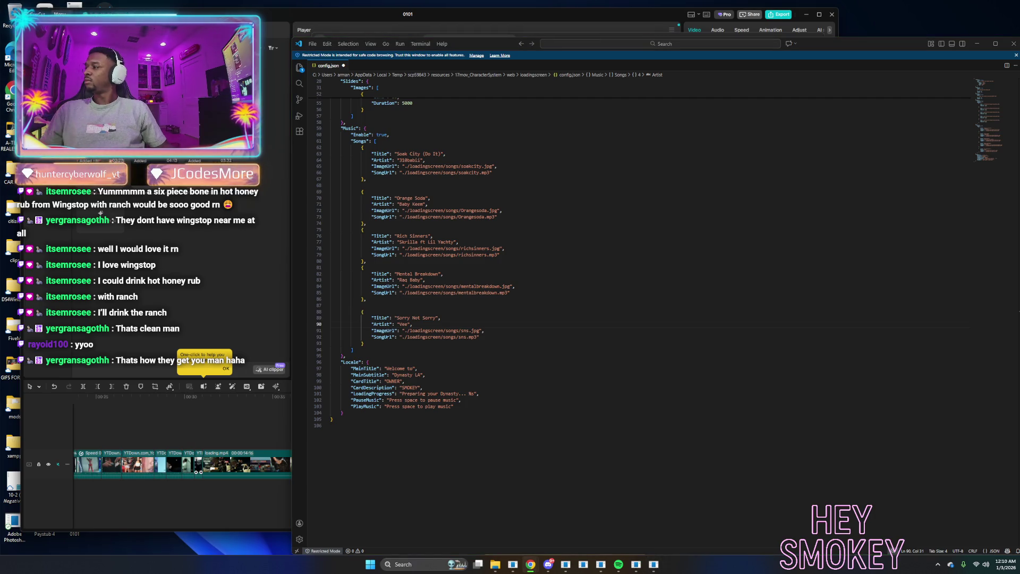
key(alt+Tab)
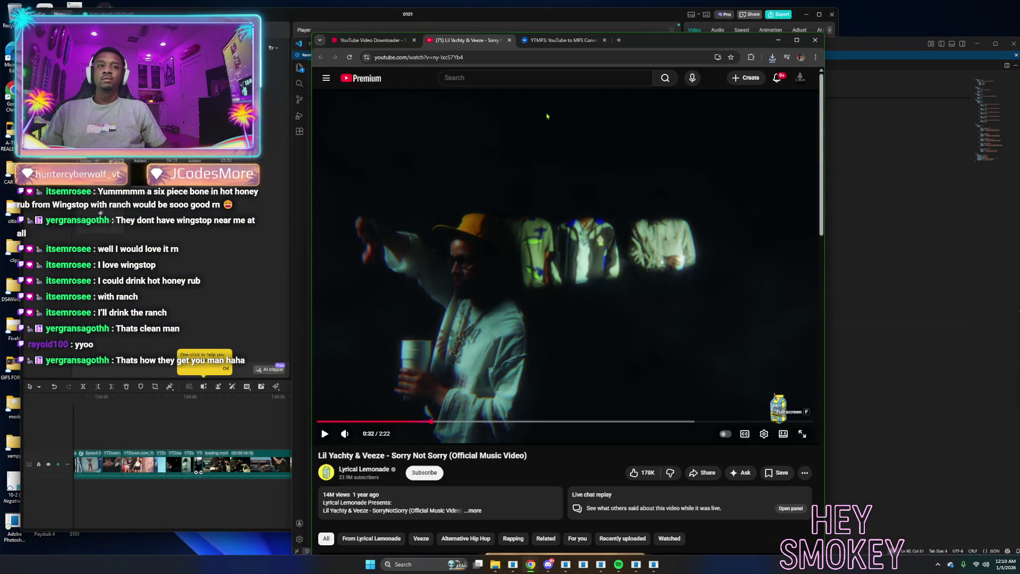
Complete the artist credit on line 90 as 'Veeze ft Lil Yachty'.
click(851, 57)
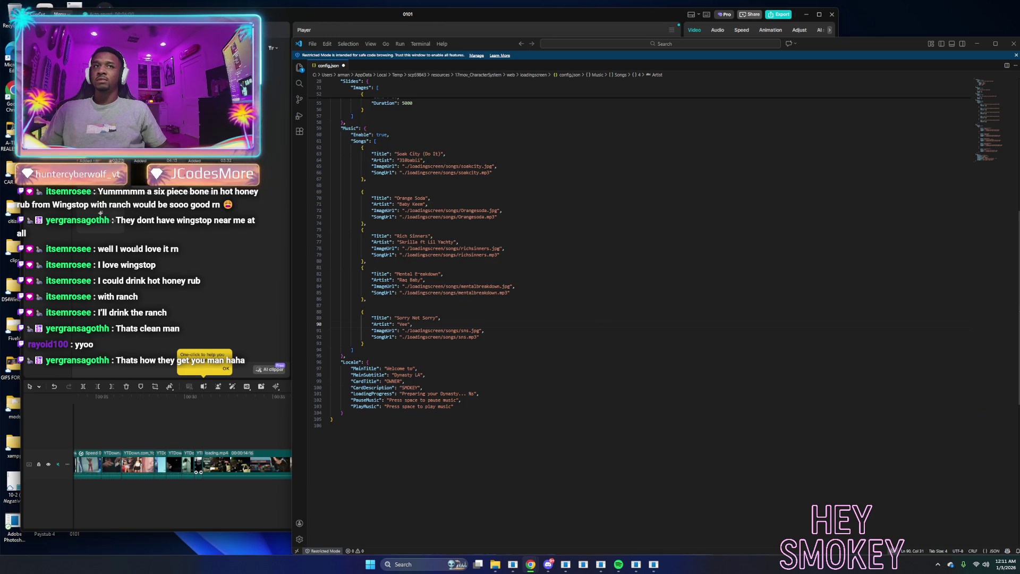
double_click(404, 324)
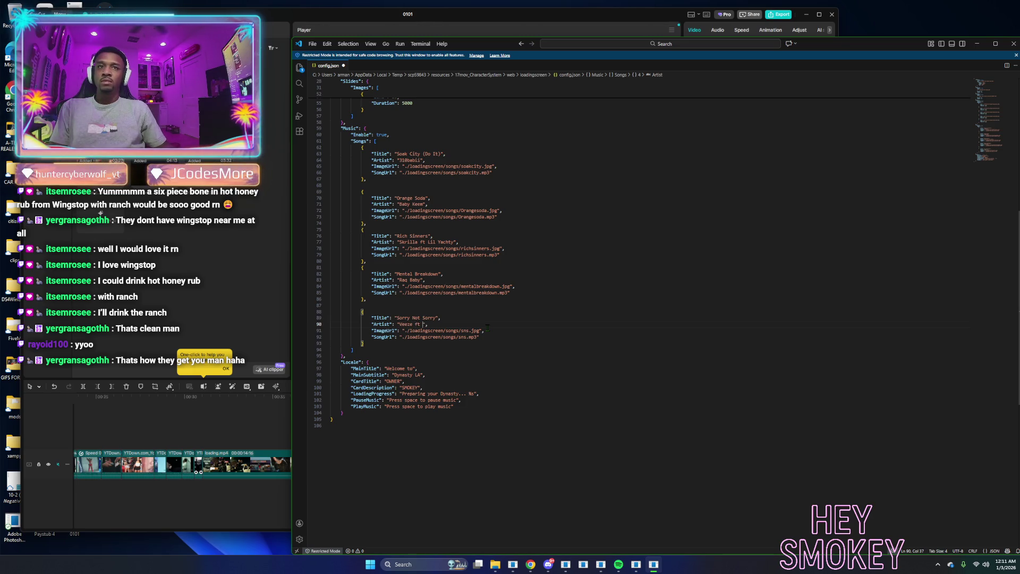
text(Lil Yachty)
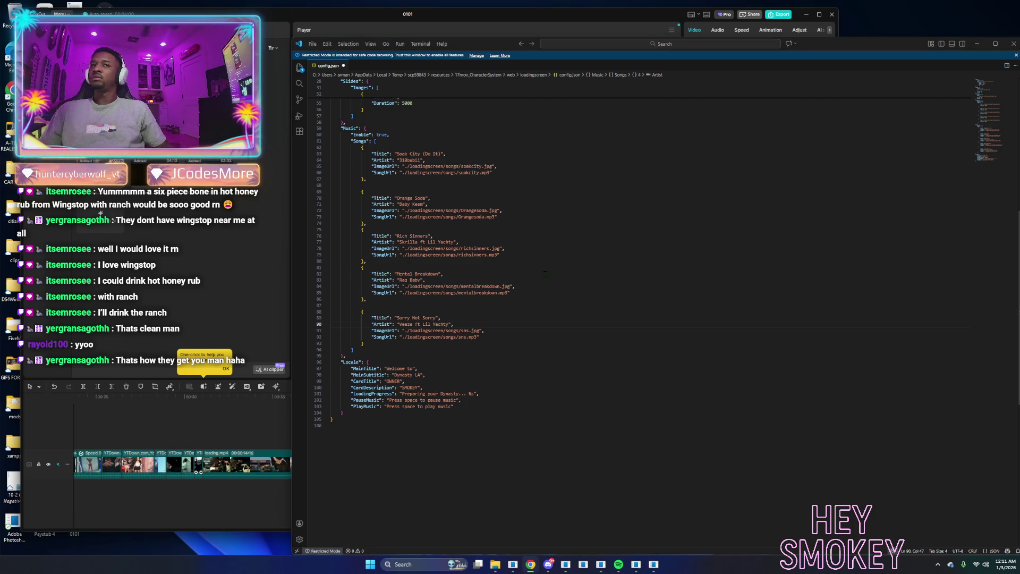
click(526, 329)
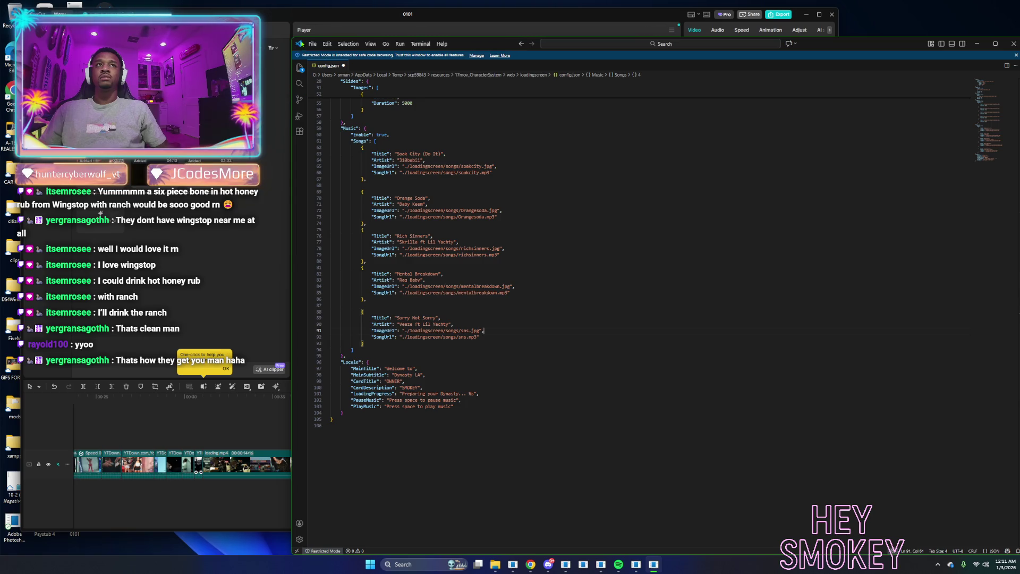
Save config.json and close Visual Studio Code.
click(312, 44)
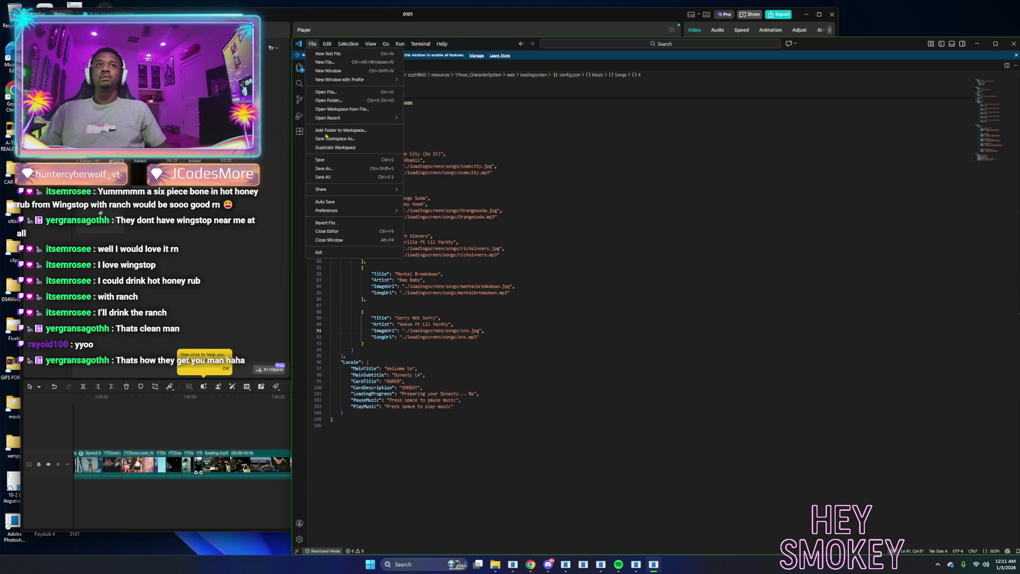
click(338, 161)
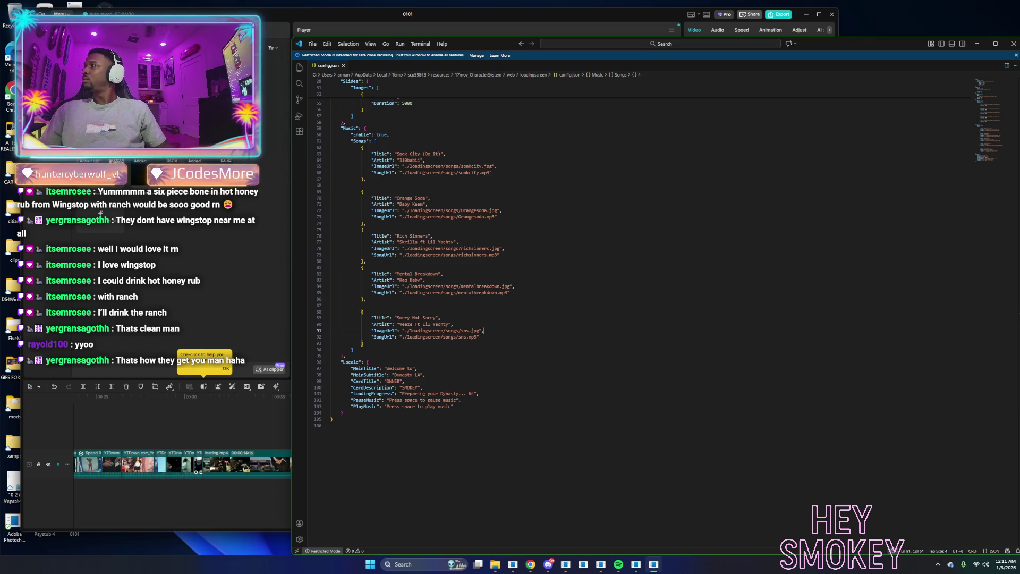
key(alt+Tab)
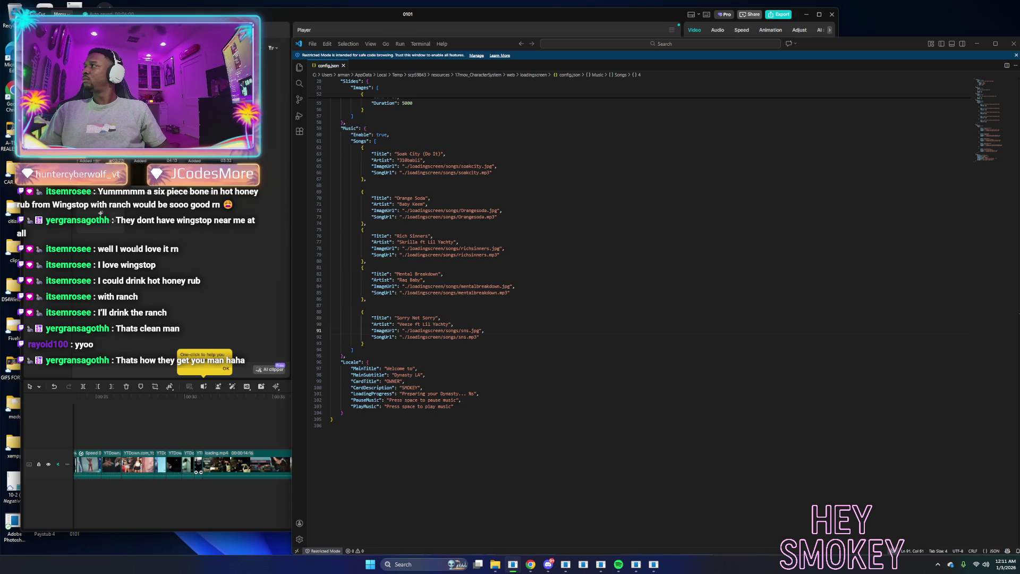
click(1000, 48)
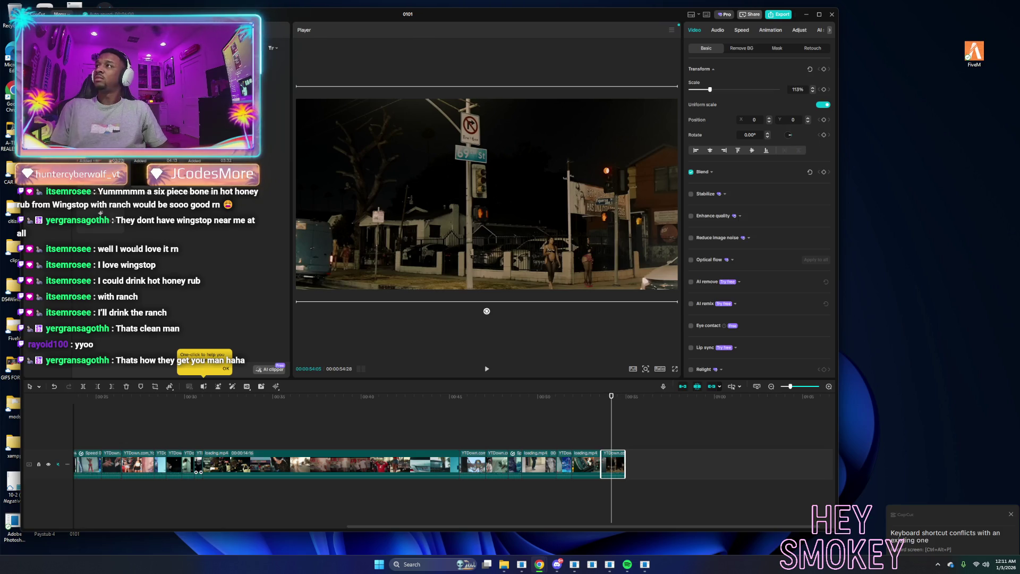
Play the ROCKIN music video and load its link into the downloader site.
key(alt+Tab)
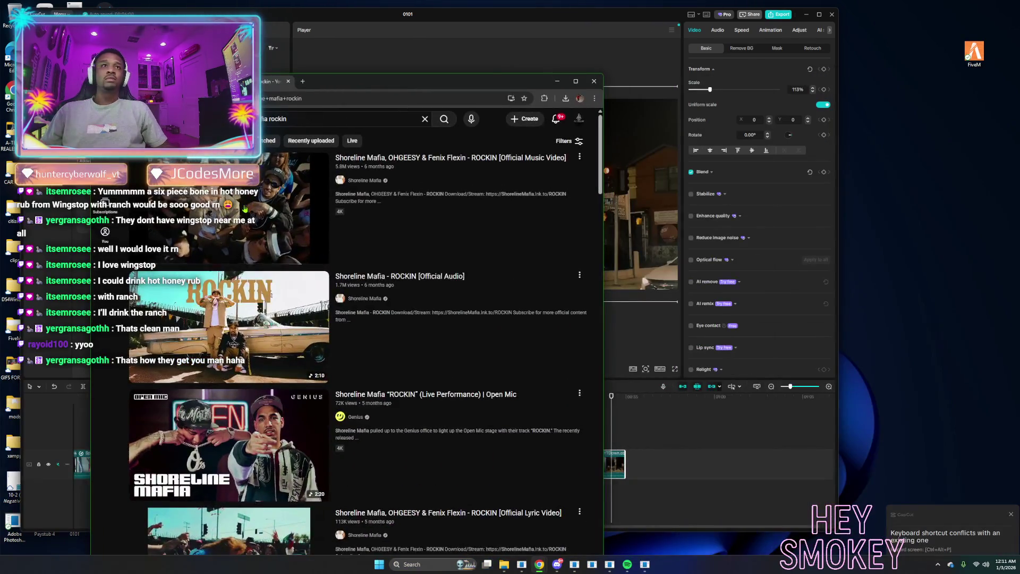
click(253, 201)
key(ctrl+l)
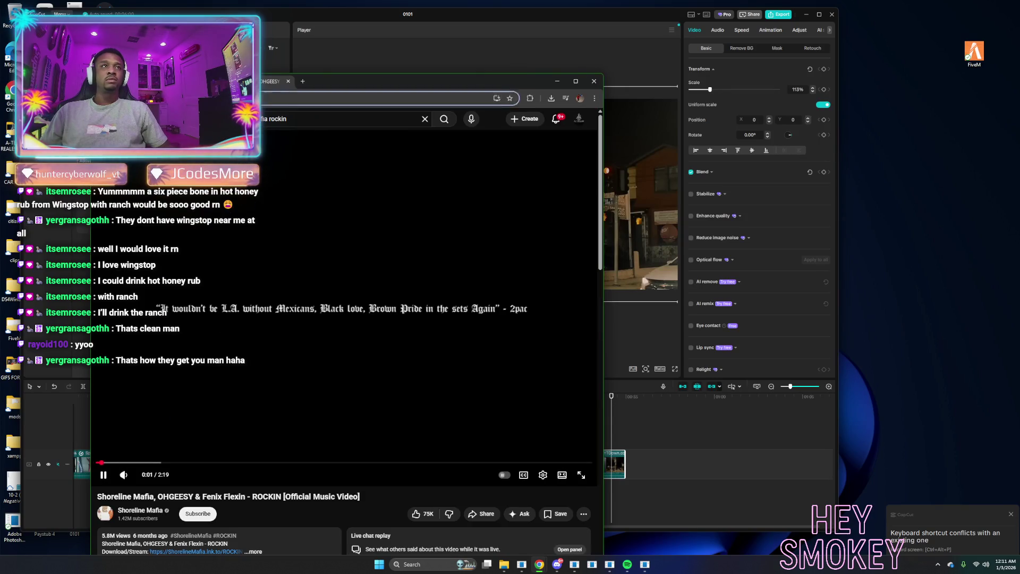
key(Return)
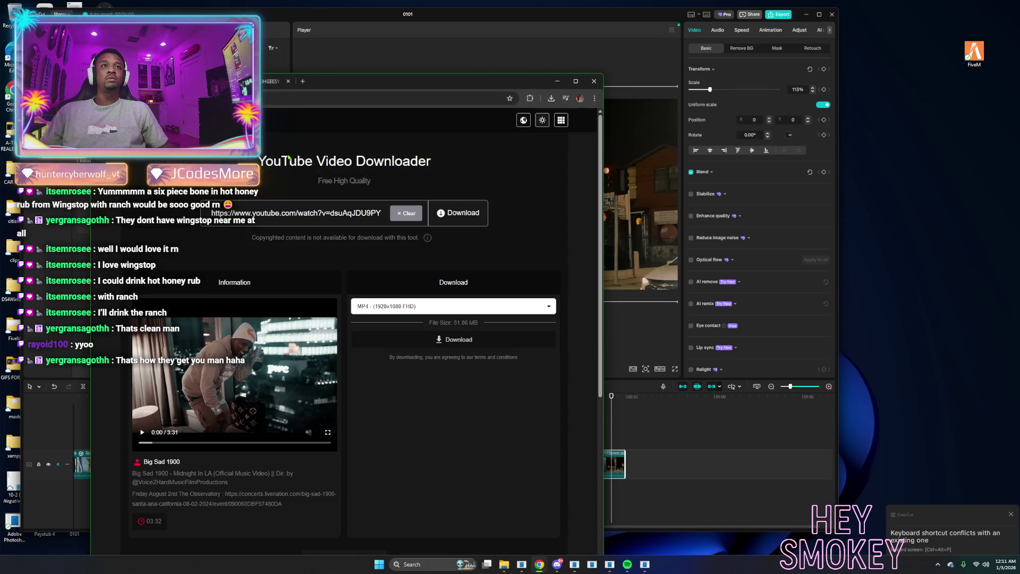
key(ctrl+a)
text(https://www.youtube.com/watch?v=wKVfyjW1Qus)
key(Return)
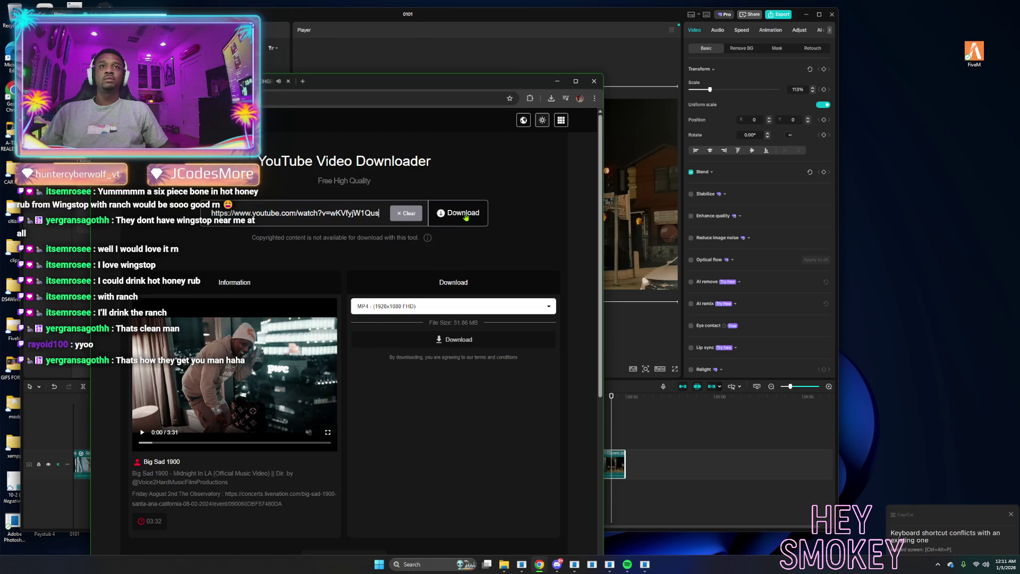
key(alt+Left)
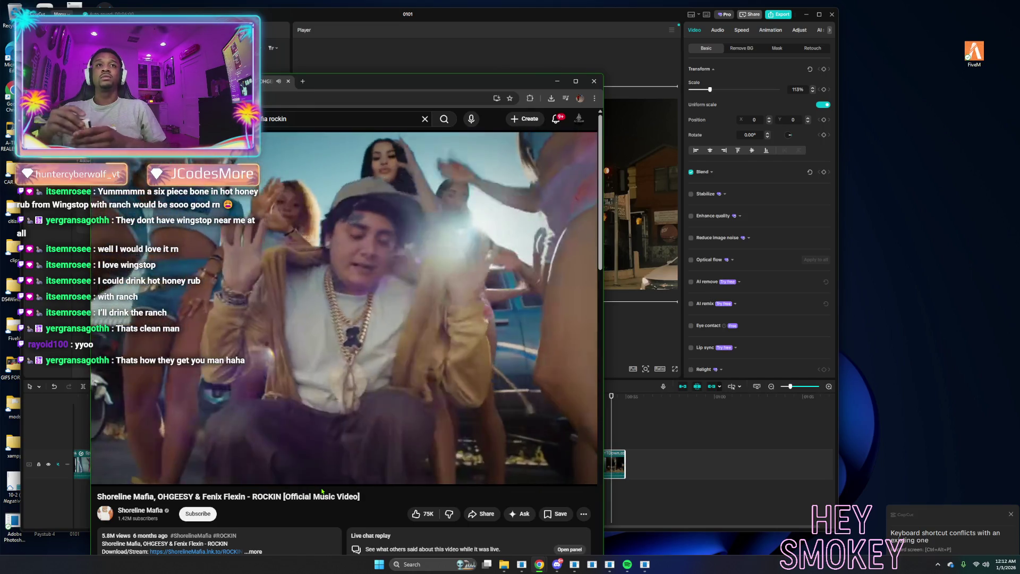
Preview the ROCKIN video by scrubbing through to near its end.
mouse_move(259, 417)
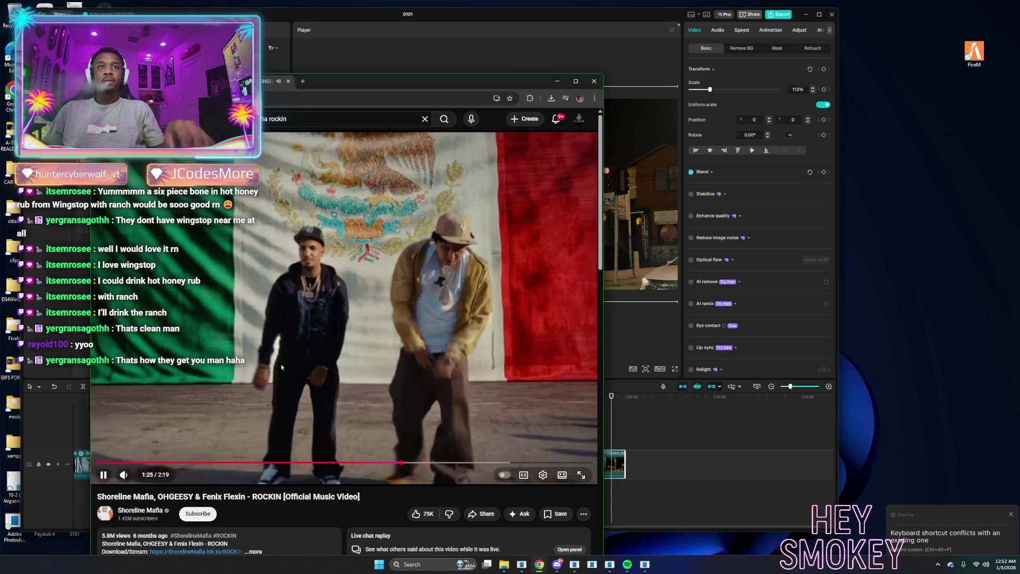
click(346, 119)
key(Escape)
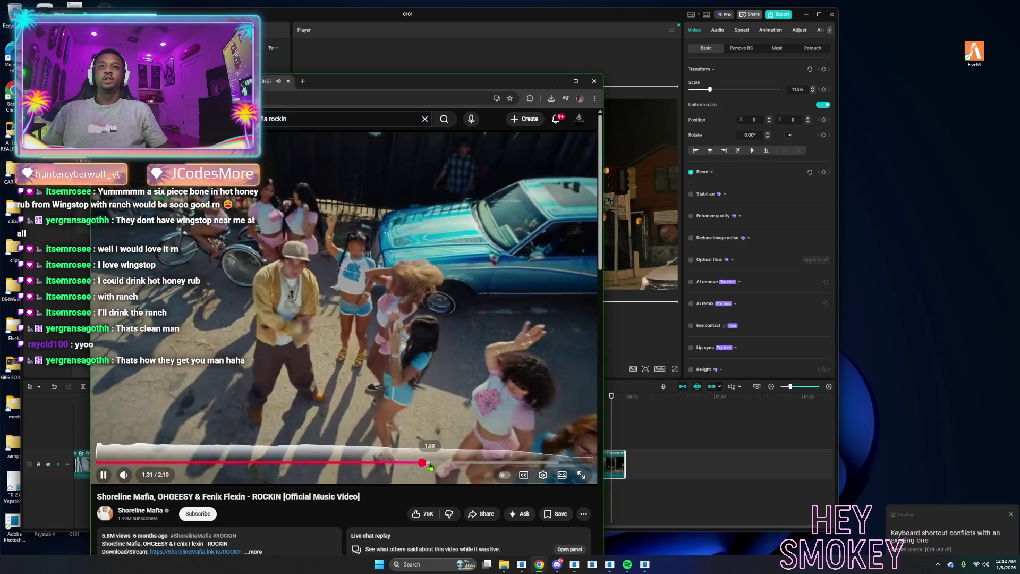
click(431, 463)
drag(431, 463, 561, 463)
click(580, 463)
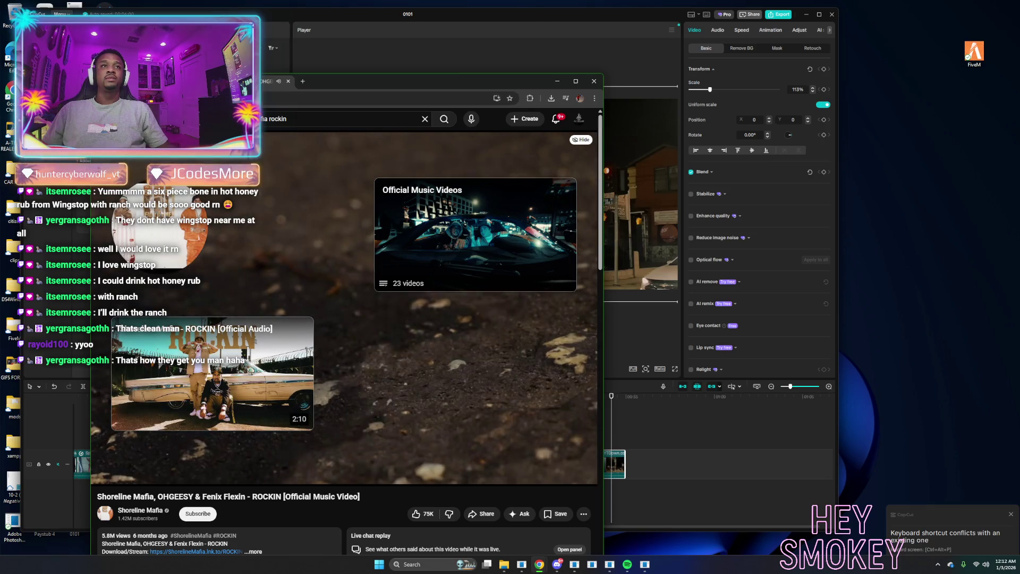
Start the 1552x1080 MP4 download of ROCKIN and return to CapCut.
key(ctrl+shift+Tab)
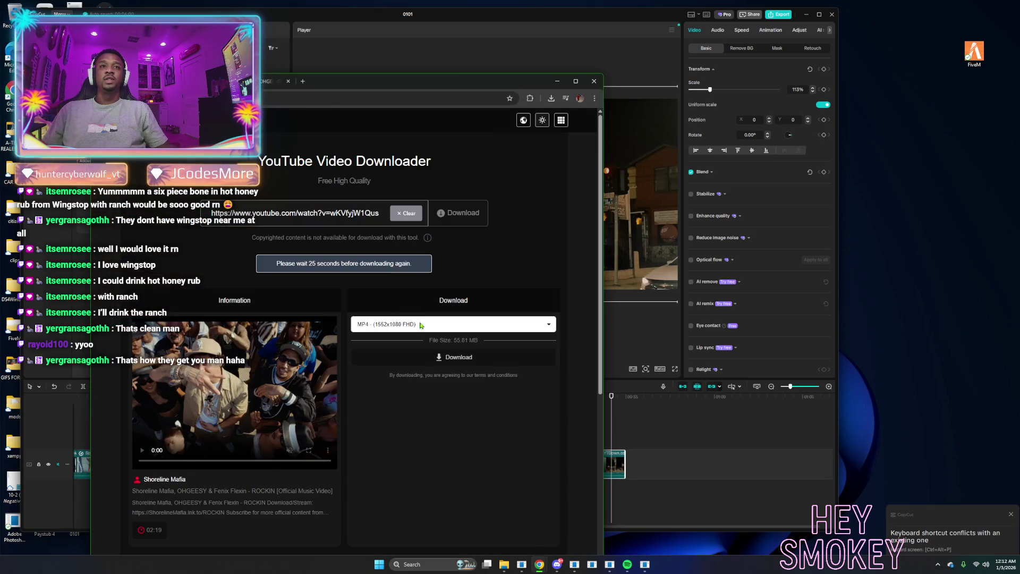
click(416, 364)
key(alt+Tab)
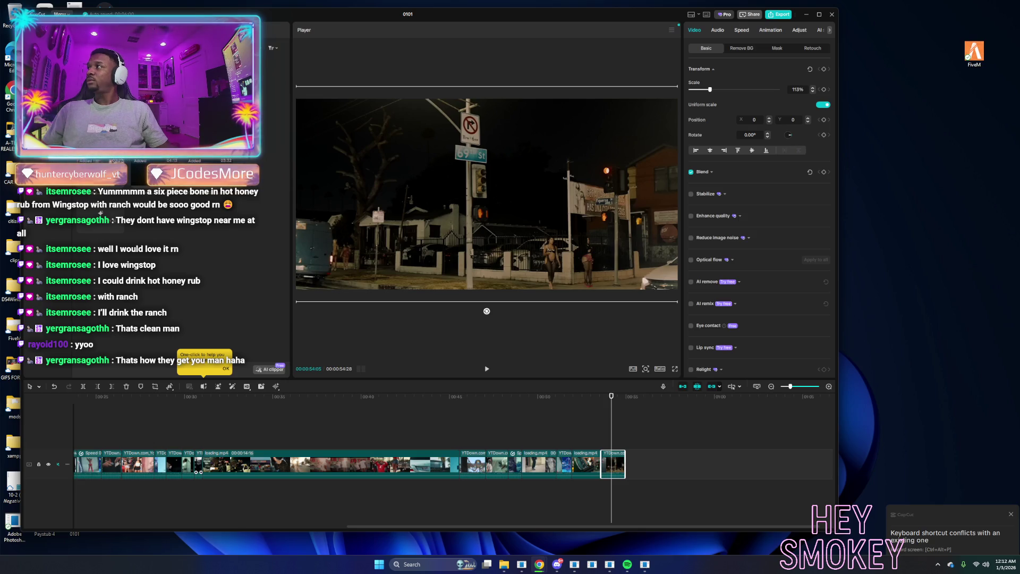
Drop the downloaded ROCKIN clip onto a new upper track and slide it left over the main clips.
mouse_move(101, 212)
mouse_down()
mouse_move(731, 418)
mouse_move(706, 416)
mouse_move(715, 415)
mouse_up()
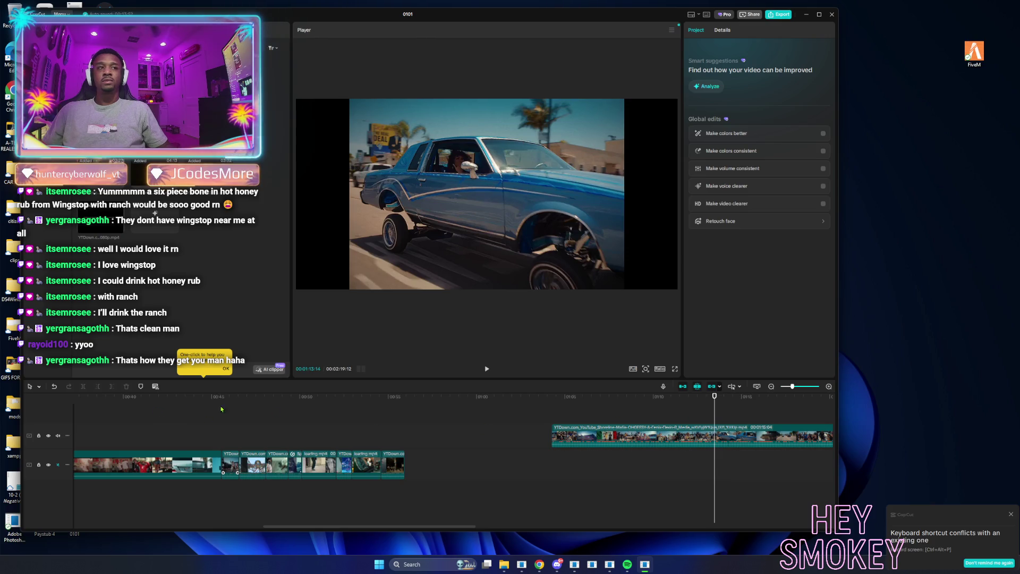
click(637, 436)
mouse_move(577, 427)
mouse_down()
mouse_move(738, 428)
mouse_move(307, 427)
mouse_move(281, 408)
mouse_move(317, 410)
mouse_move(287, 408)
mouse_move(302, 408)
mouse_up()
click(289, 408)
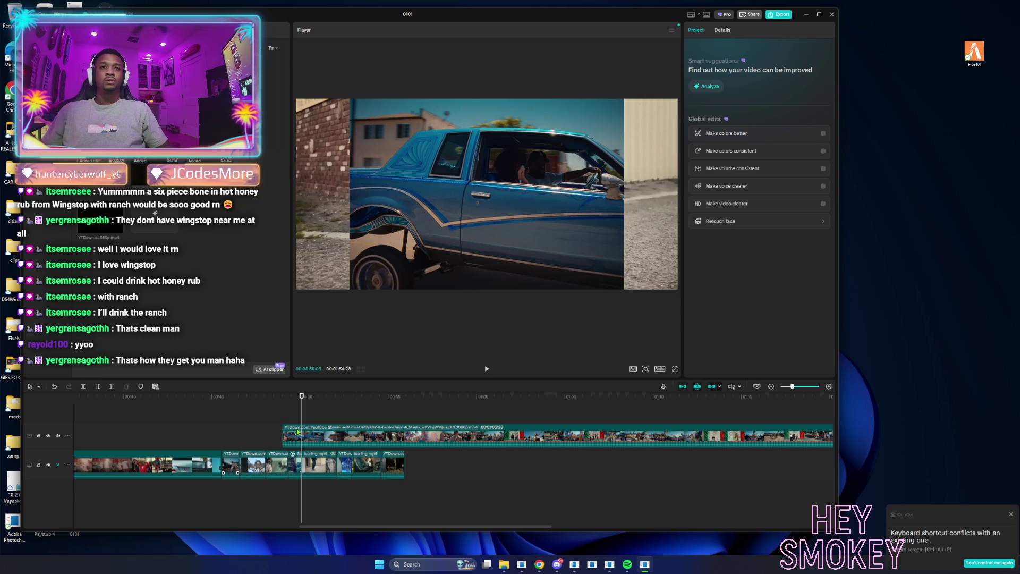
Split the upper ROCKIN clip around 00:49–00:54, delete the part before the playhead and the long remainder.
click(298, 432)
click(82, 386)
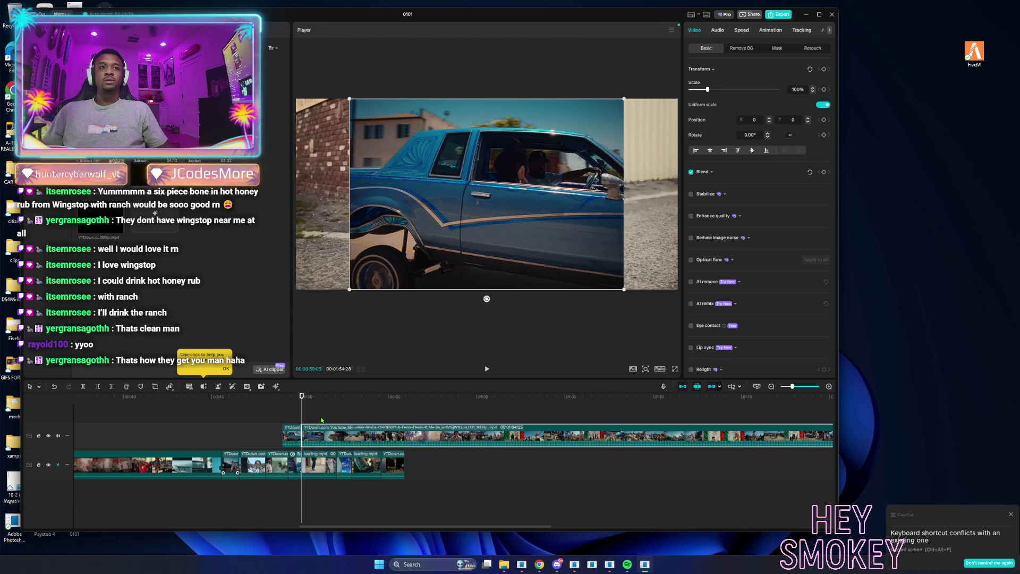
click(341, 411)
mouse_move(346, 412)
mouse_down()
mouse_move(389, 417)
mouse_move(303, 417)
mouse_move(334, 416)
mouse_up()
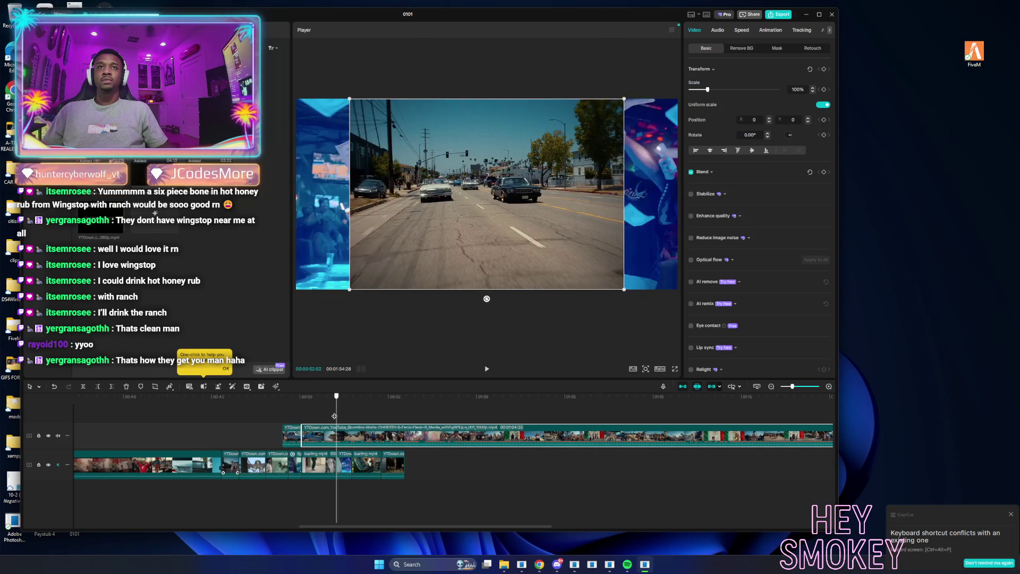
click(98, 386)
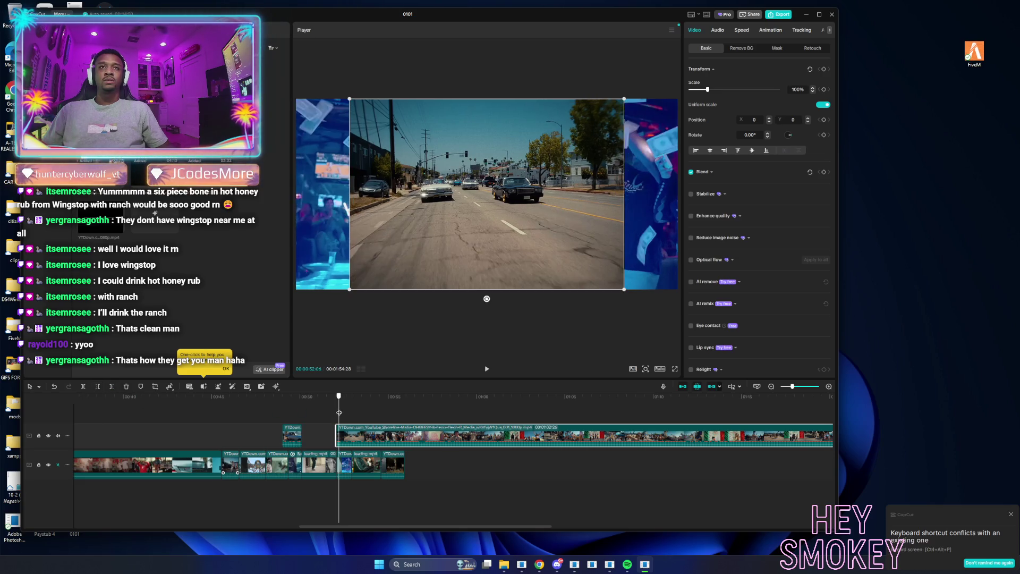
drag(337, 412, 344, 412)
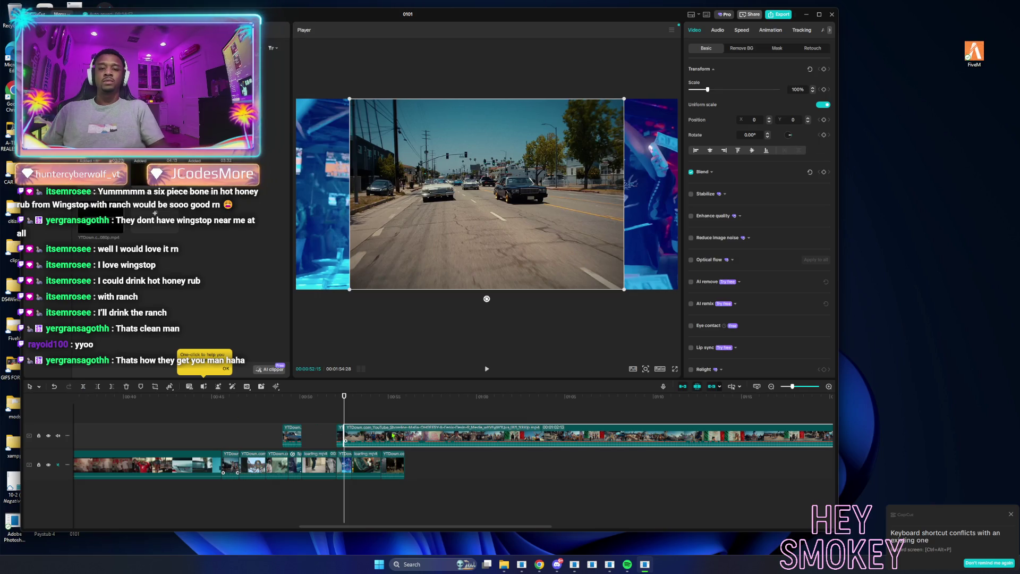
key(Delete)
click(542, 437)
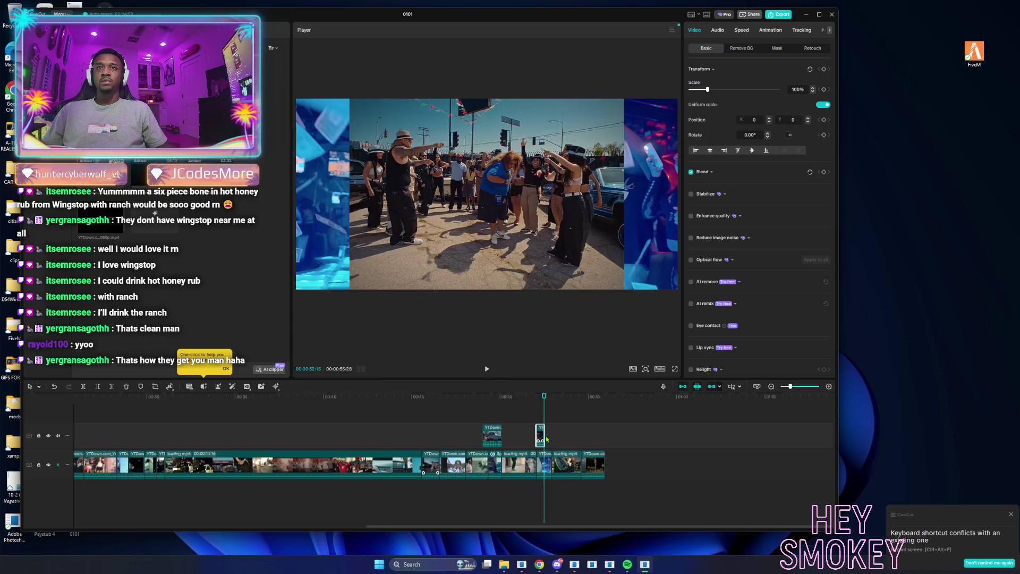
Drag the small overlay snippet's right edge so it runs slightly longer.
drag(547, 439, 545, 439)
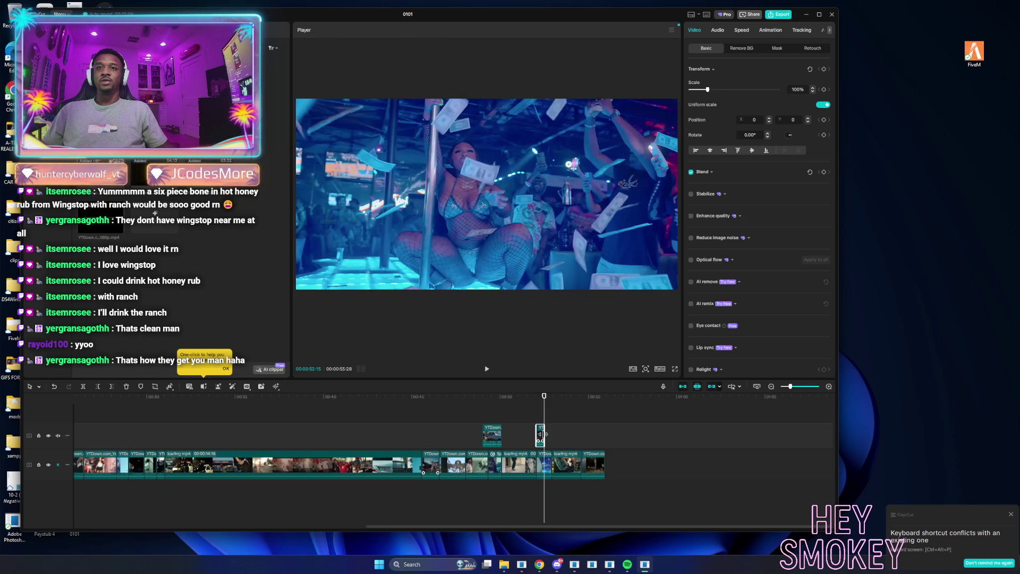
key(Up)
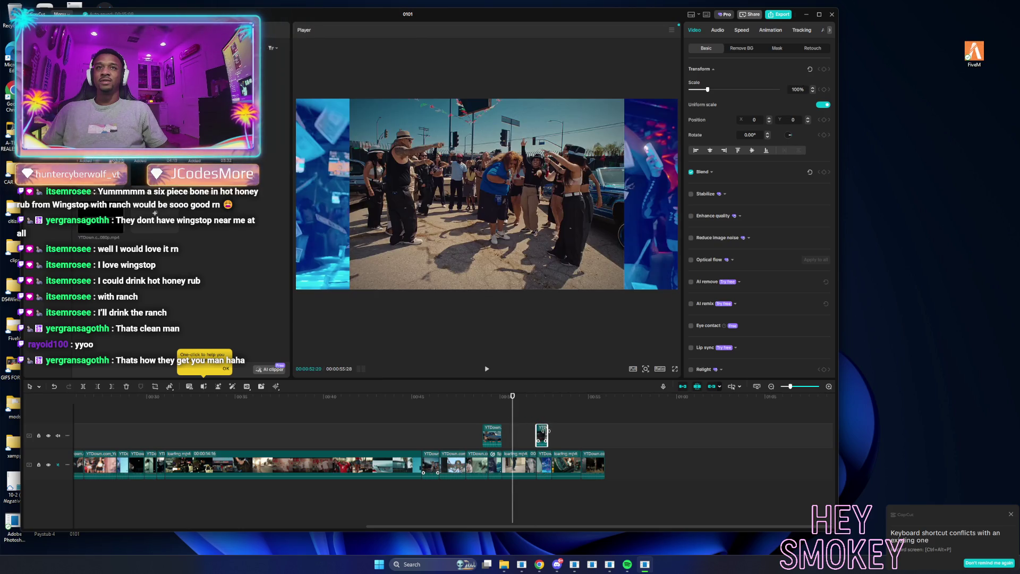
right_click(547, 430)
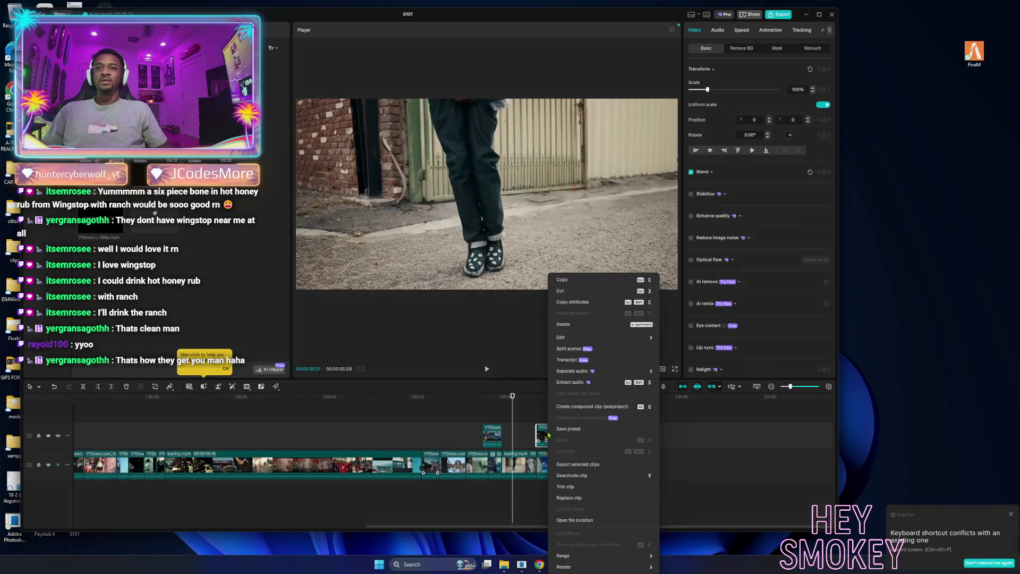
click(543, 425)
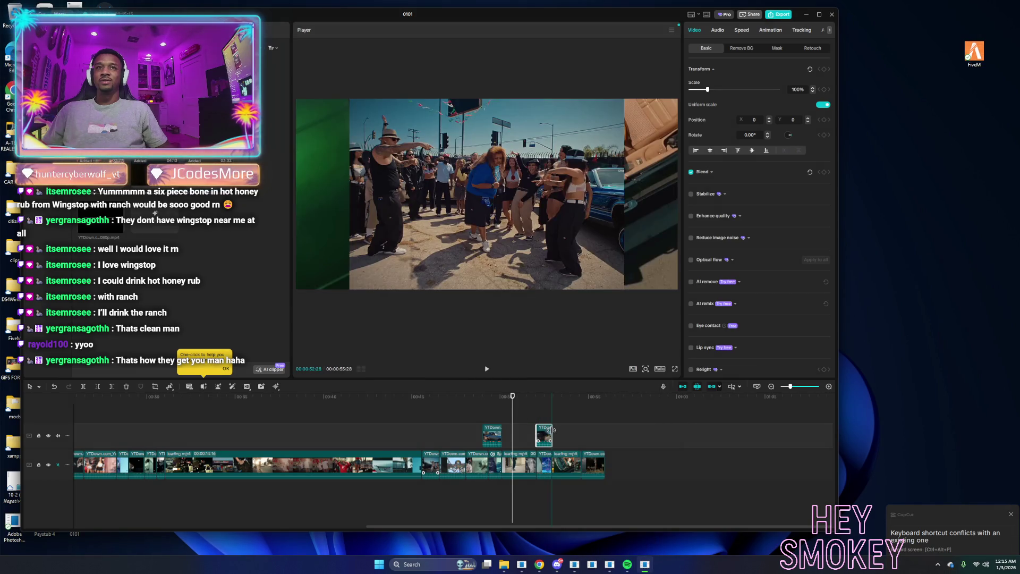
mouse_move(553, 429)
mouse_down()
mouse_move(571, 435)
mouse_move(542, 437)
mouse_up()
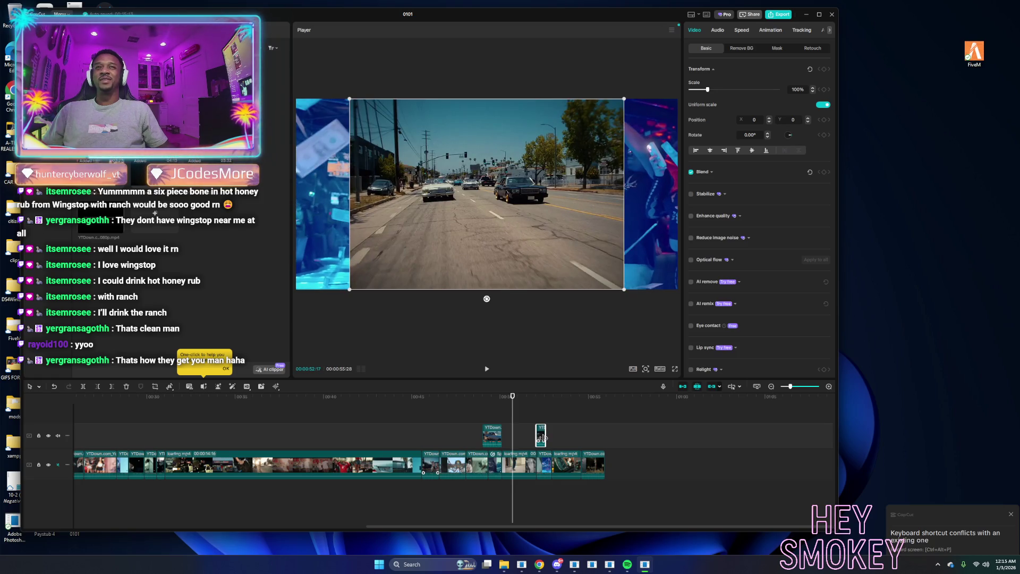
Scale the first overlay clip to 139% and move it down into the main track.
click(497, 444)
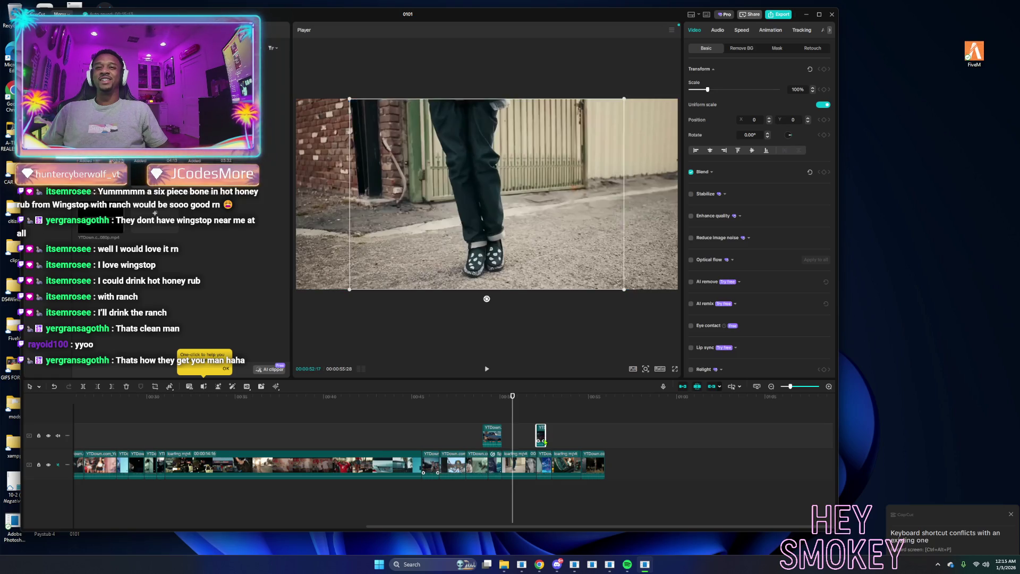
click(489, 418)
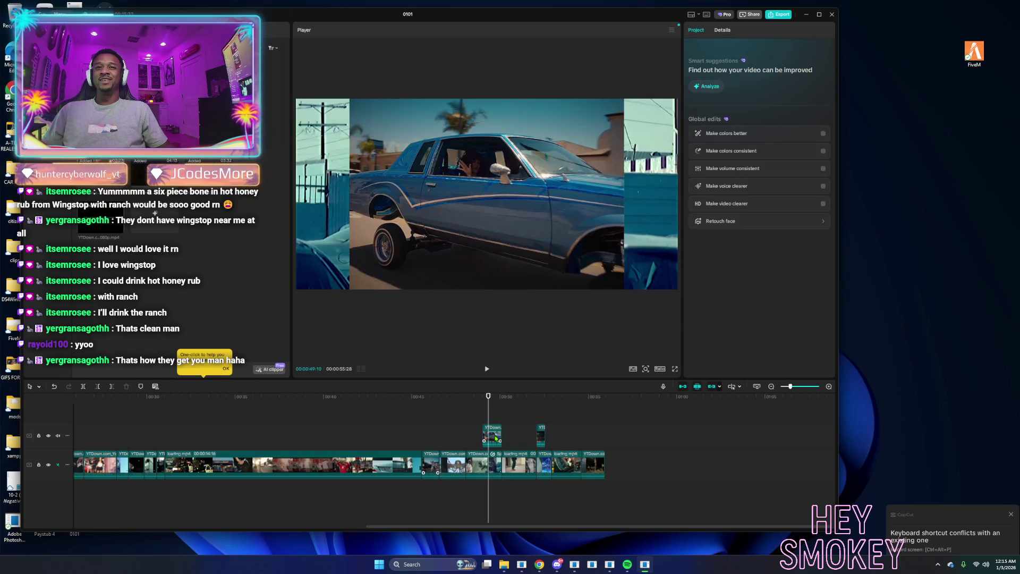
click(496, 438)
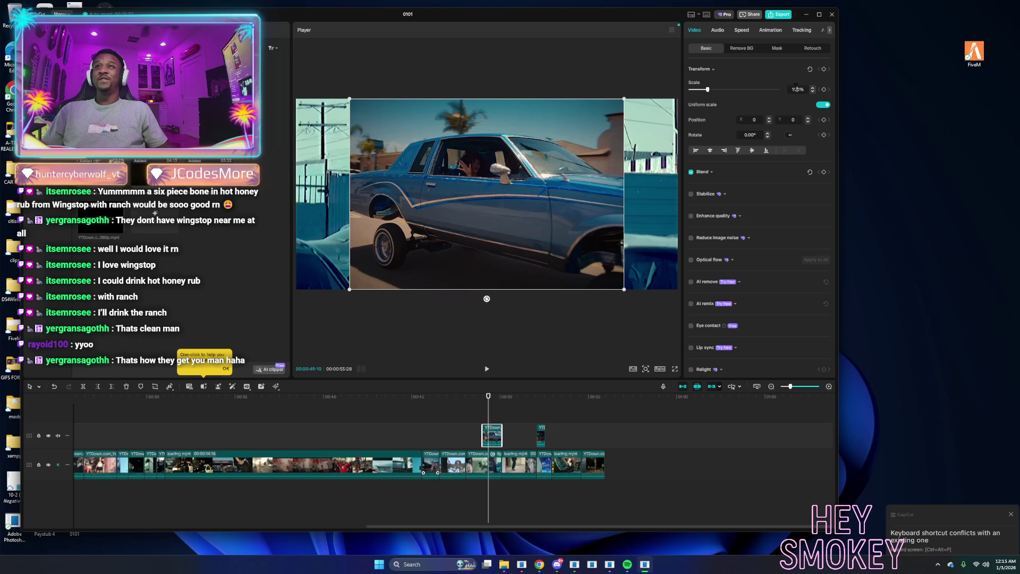
text(113)
key(Return)
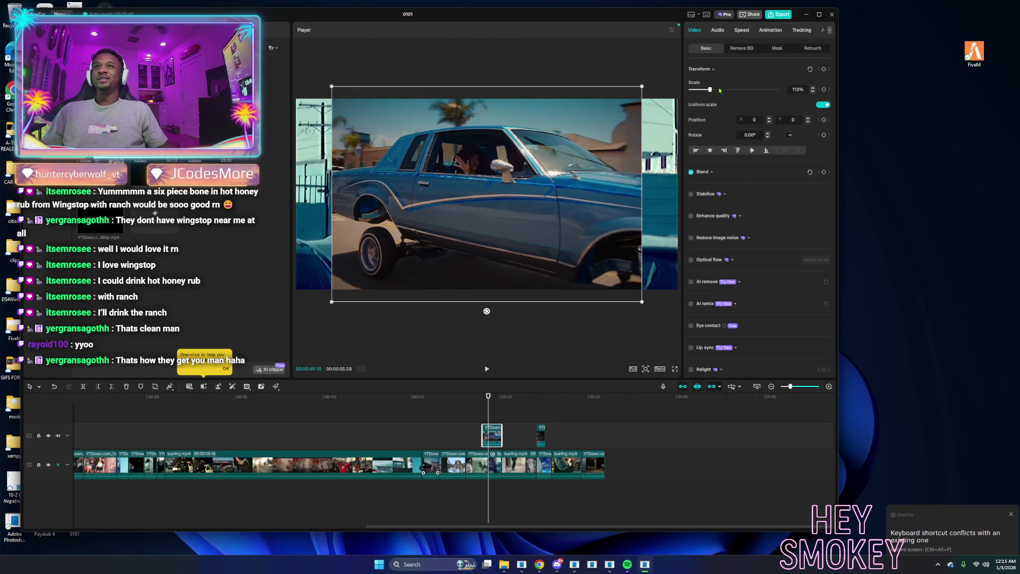
drag(711, 90, 715, 89)
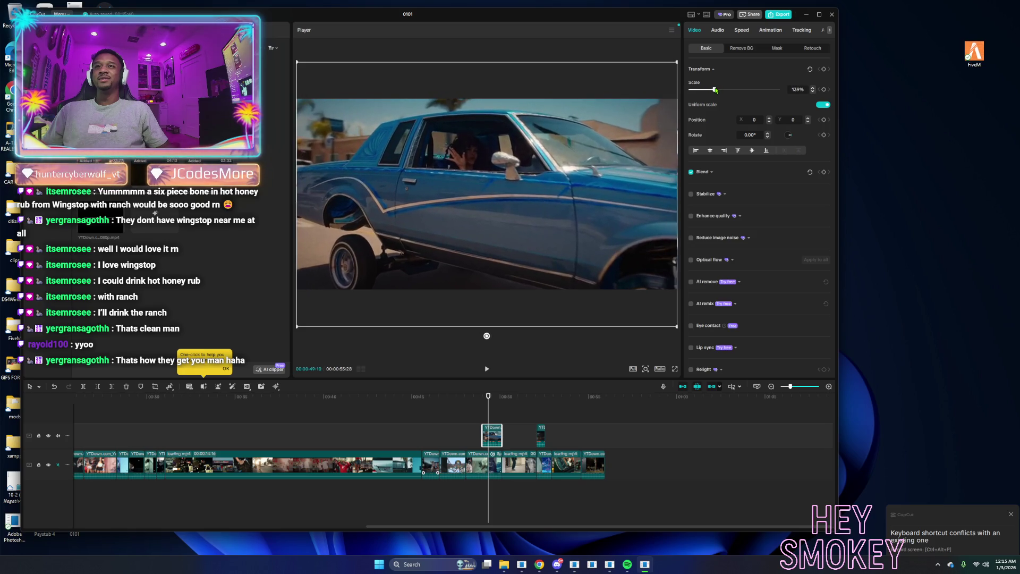
drag(493, 435, 154, 467)
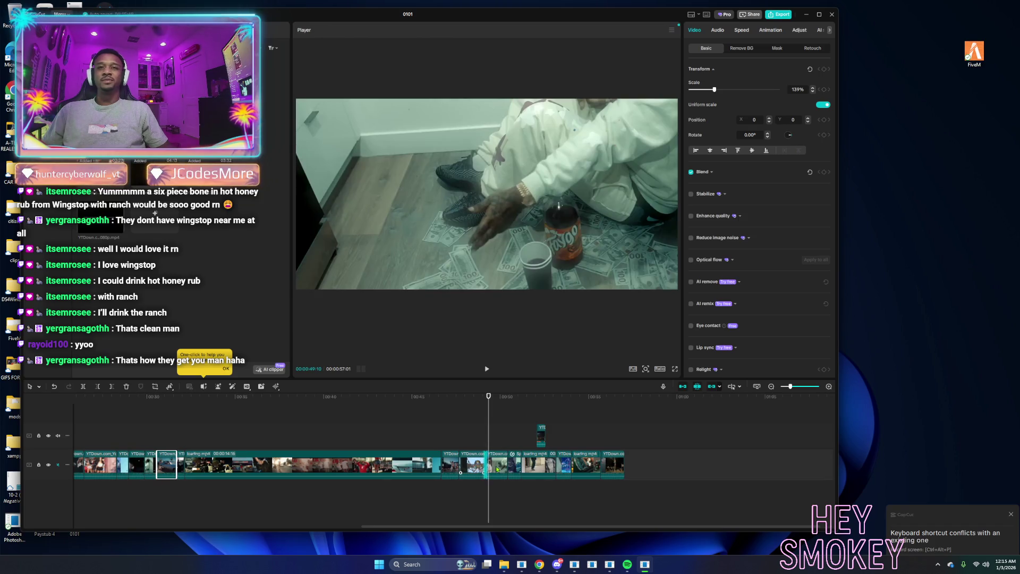
Scale the second overlay snippet to 145% and move it down into the main track.
click(542, 437)
drag(485, 407, 541, 420)
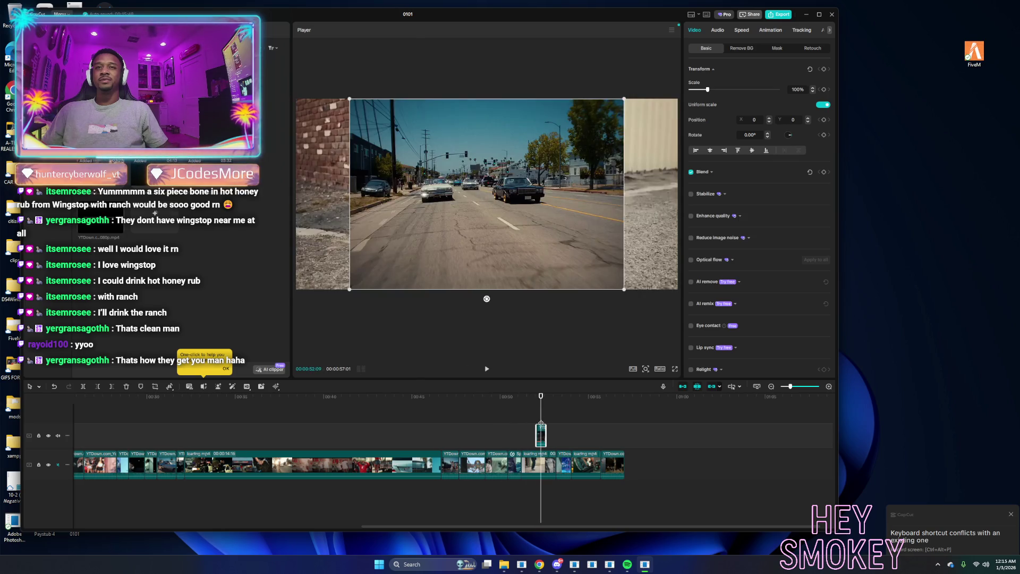
drag(707, 91, 716, 94)
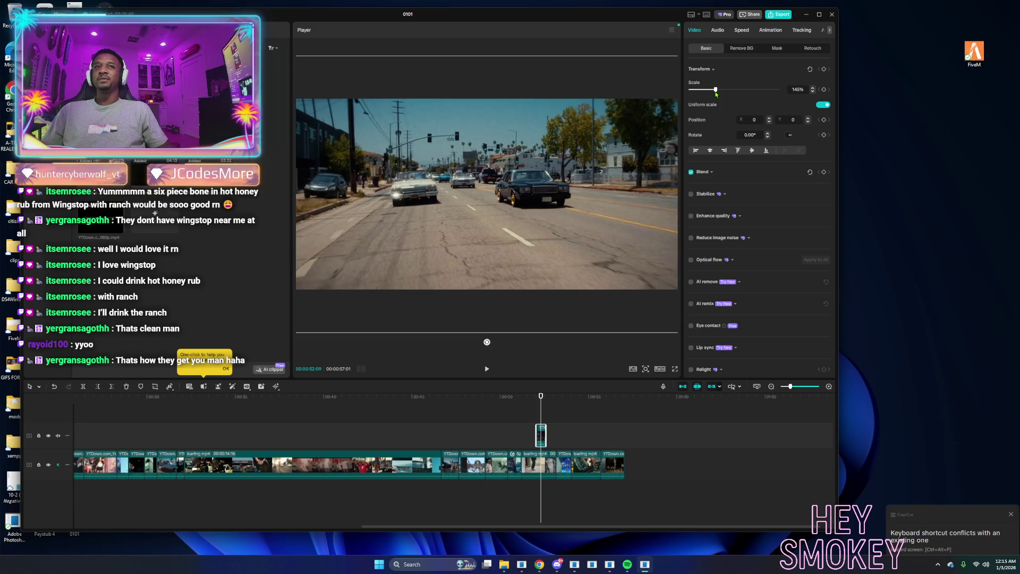
drag(542, 435, 526, 463)
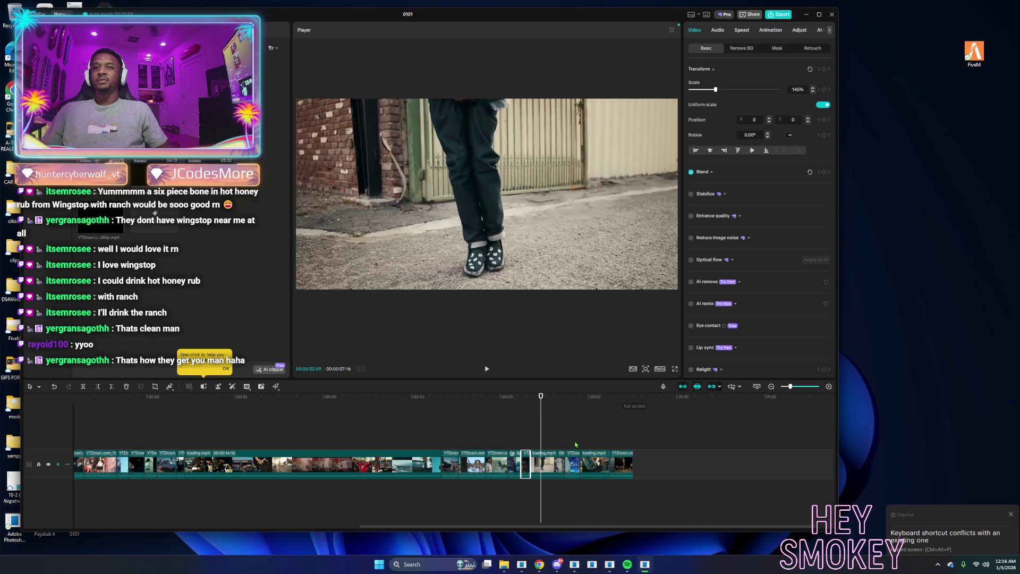
Watch the whole edit from the start in full-screen preview, then bring the YouTube browser forward.
key(Home)
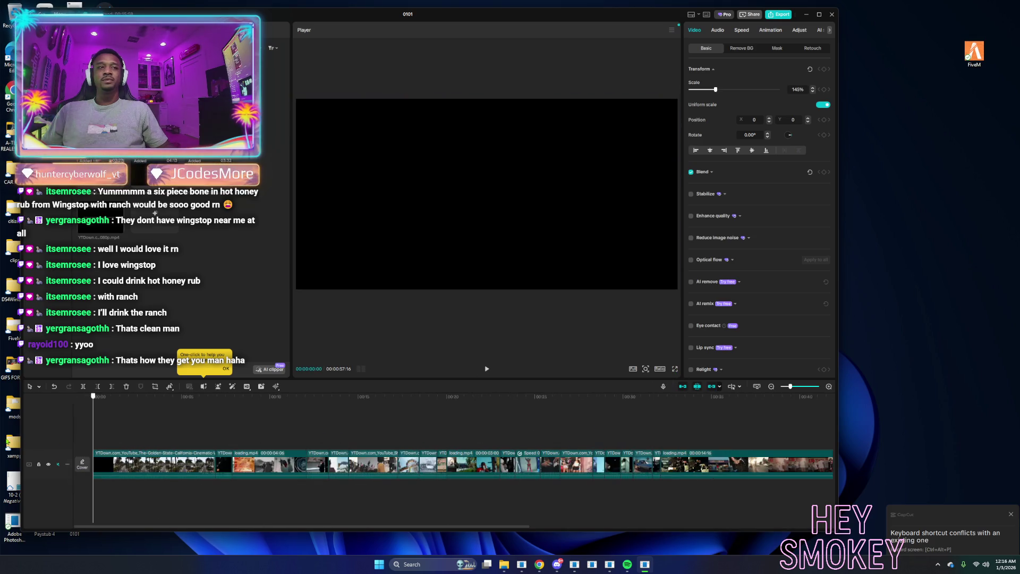
click(675, 369)
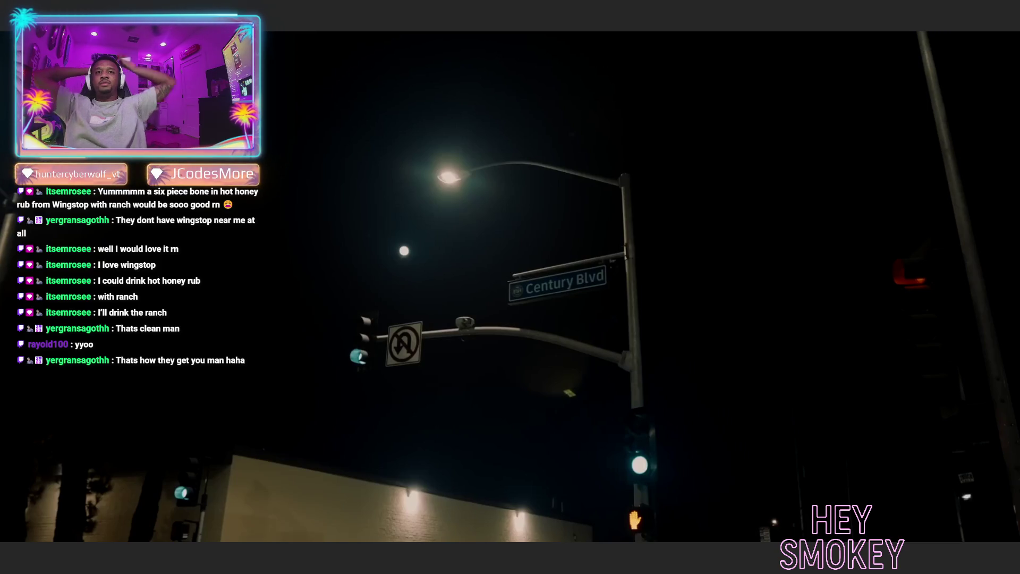
key(Escape)
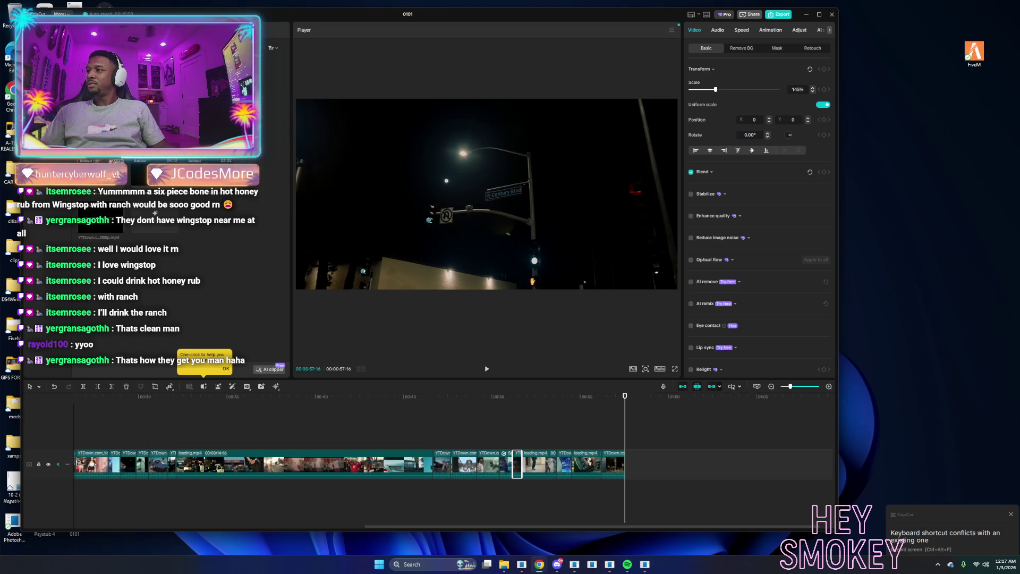
drag(1019, 65, 596, 61)
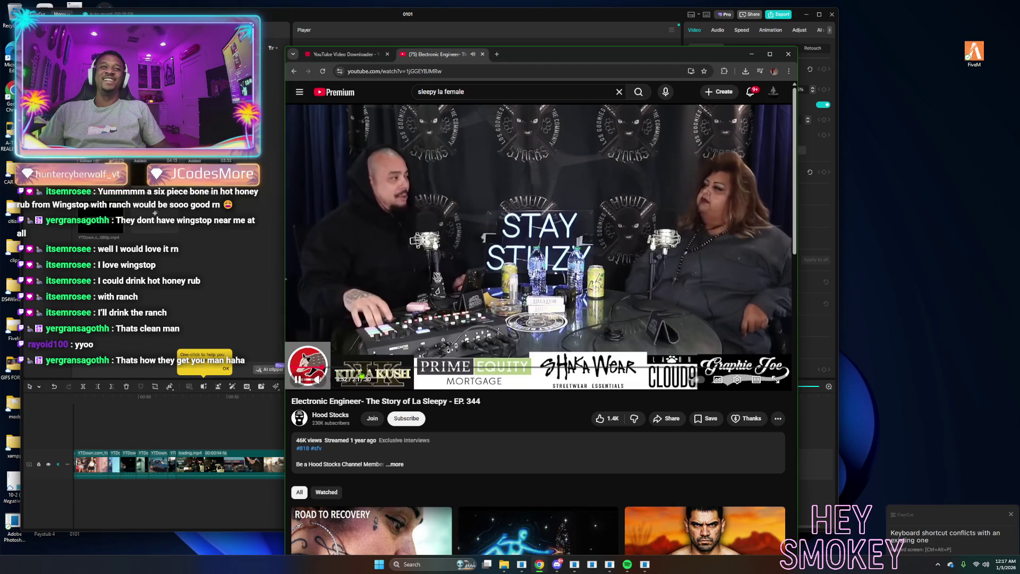
Leave the podcast video and return to the YouTube home page.
click(366, 370)
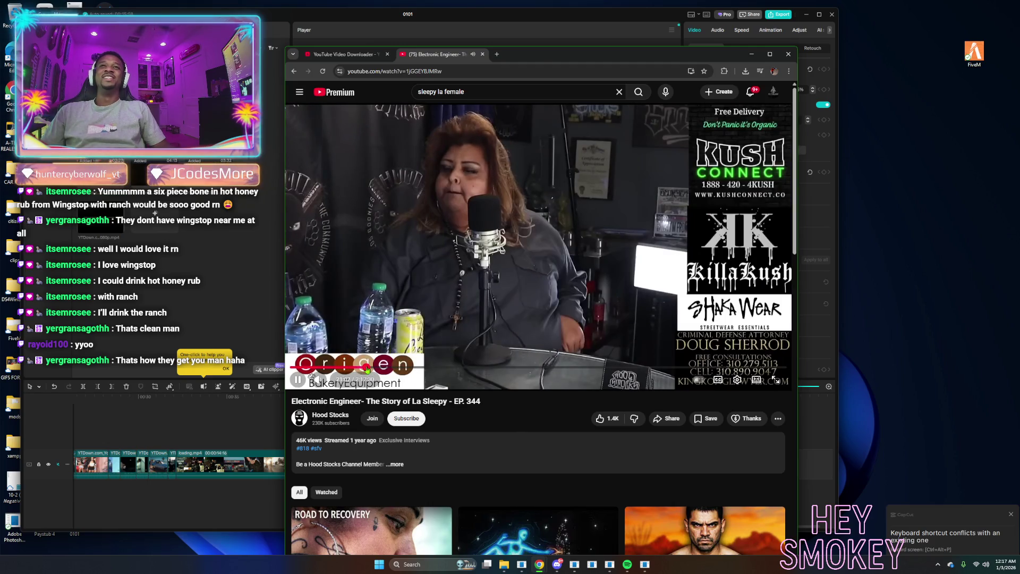
key(alt+Left)
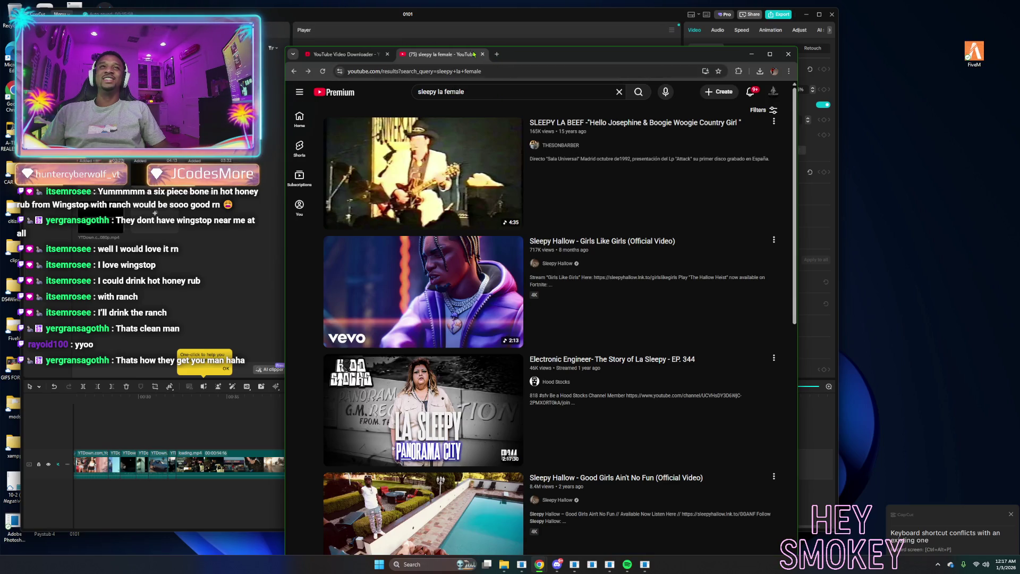
click(342, 94)
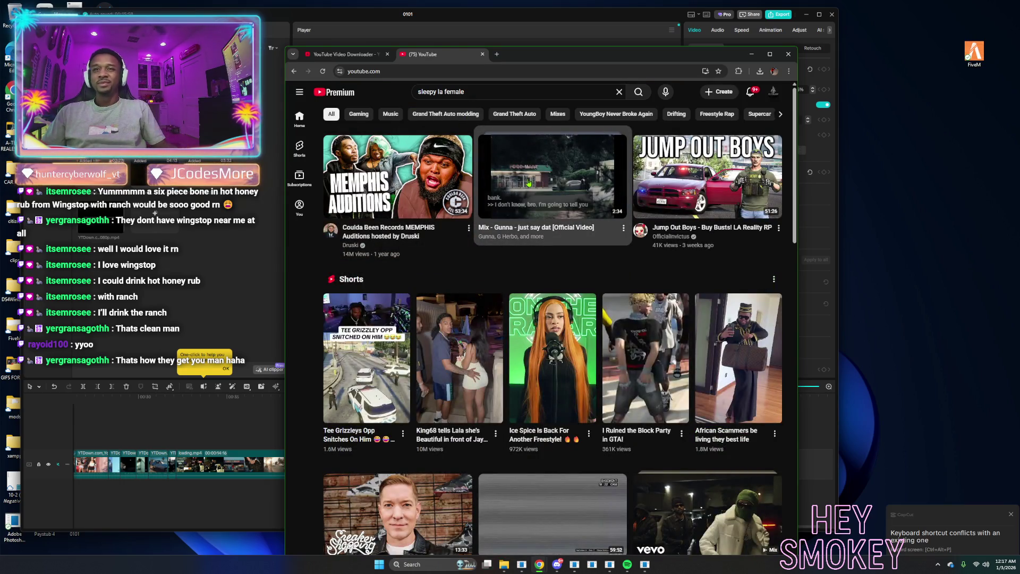
scroll(525, 186, down, 5)
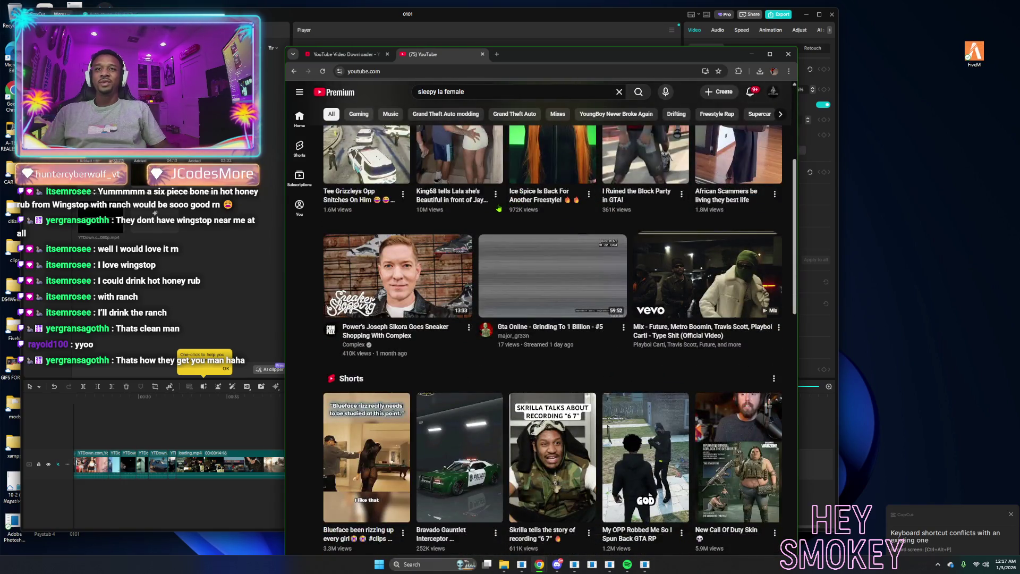
scroll(470, 258, down, 3)
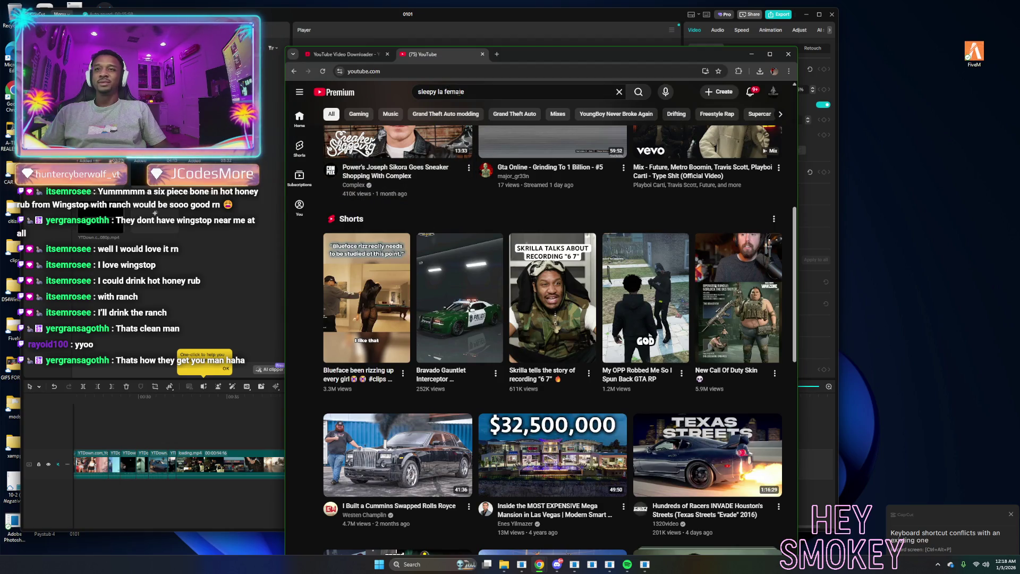
scroll(458, 100, down, 3)
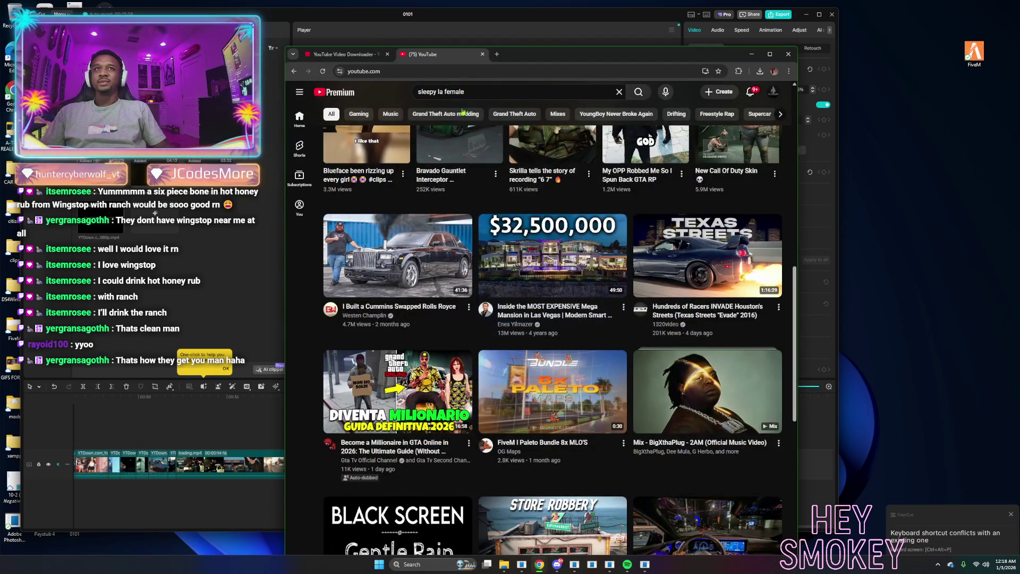
Search YouTube for 'street take over clips'.
click(458, 92)
key(ctrl+a)
text(street)
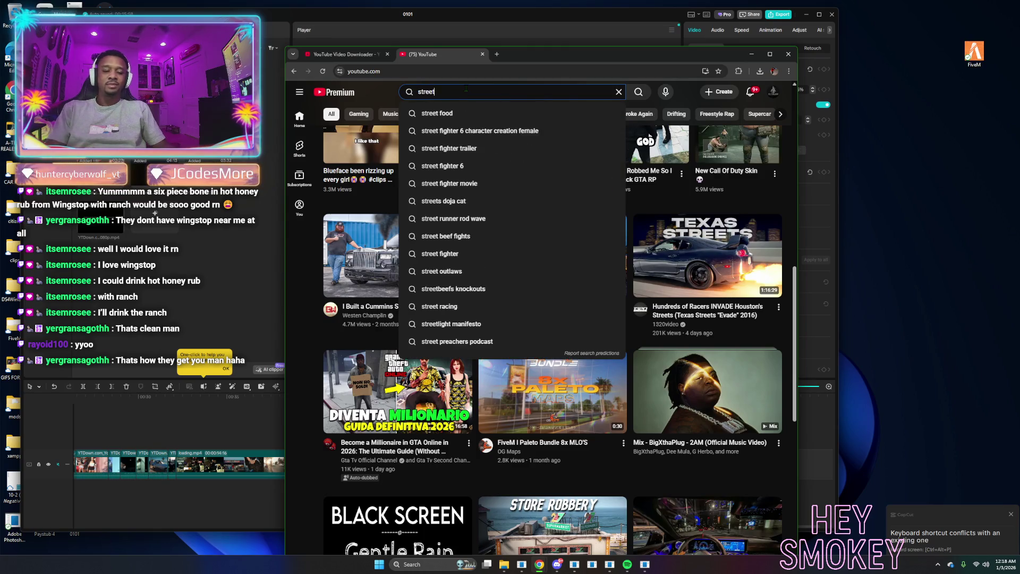
text( take over clips)
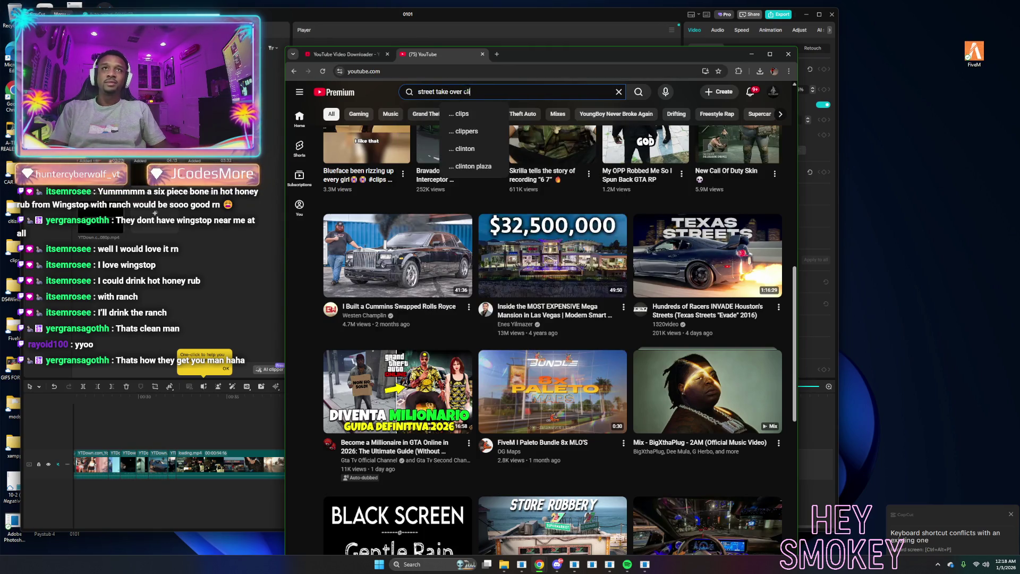
key(Return)
Search for 'appetizer ohgeesy' via the suggestion and play the top result.
double_click(465, 91)
key(ctrl+a)
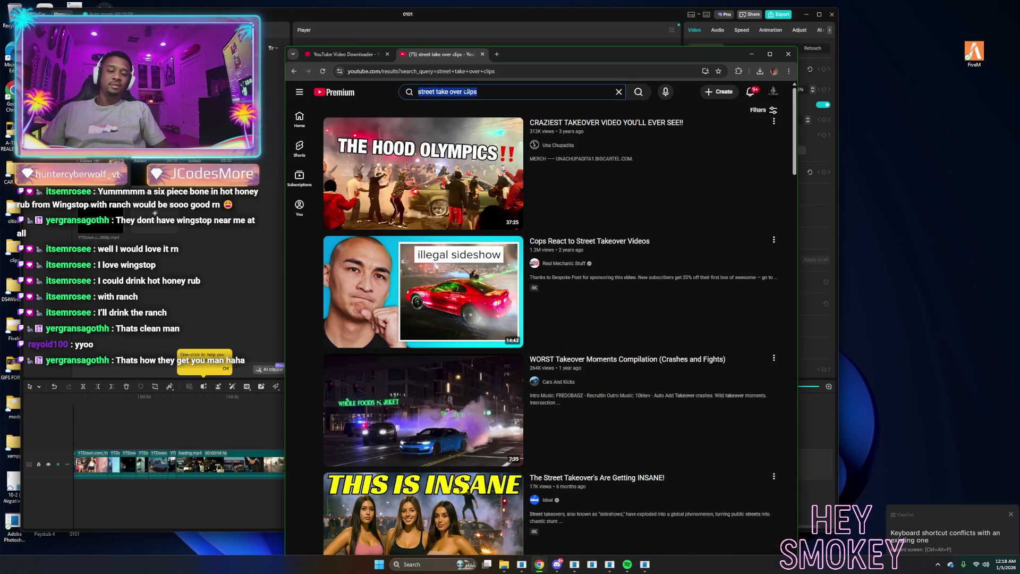
text(appi)
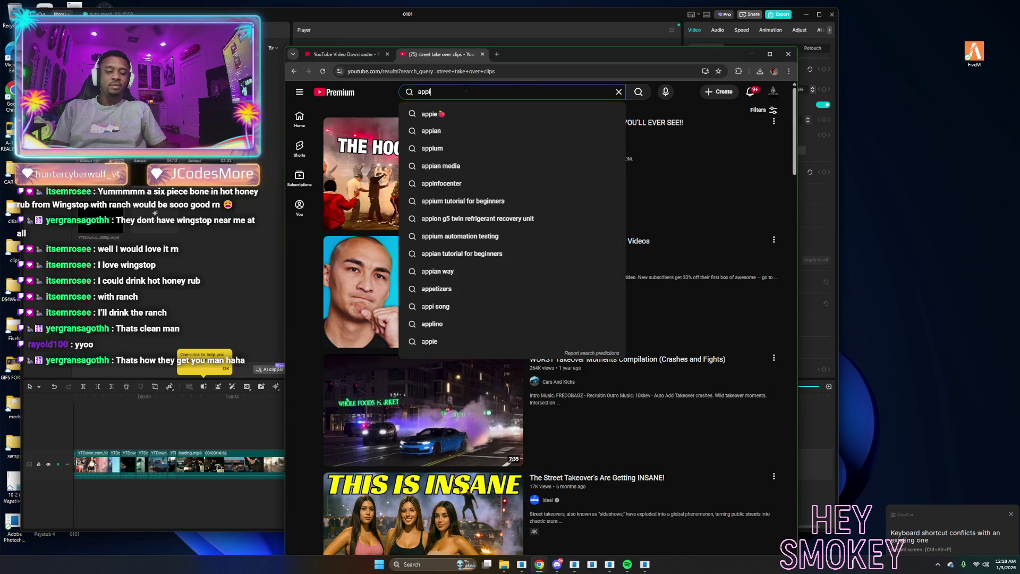
text(tizer o)
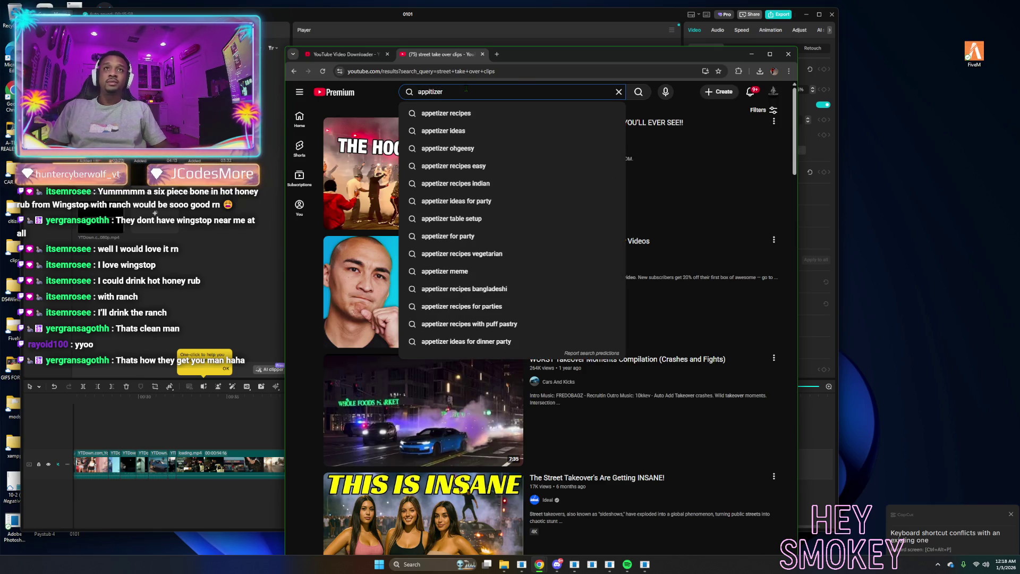
click(453, 169)
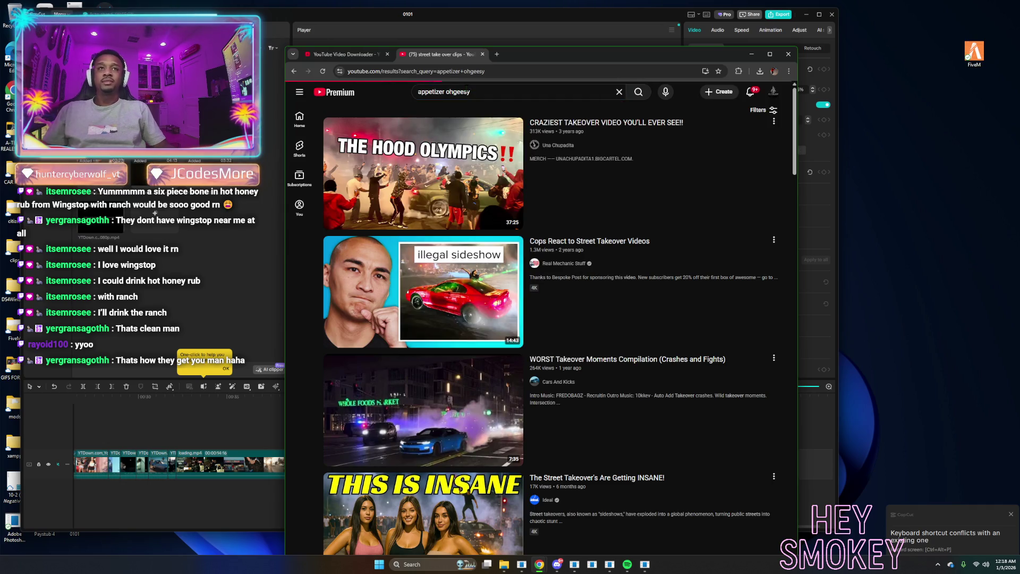
click(453, 169)
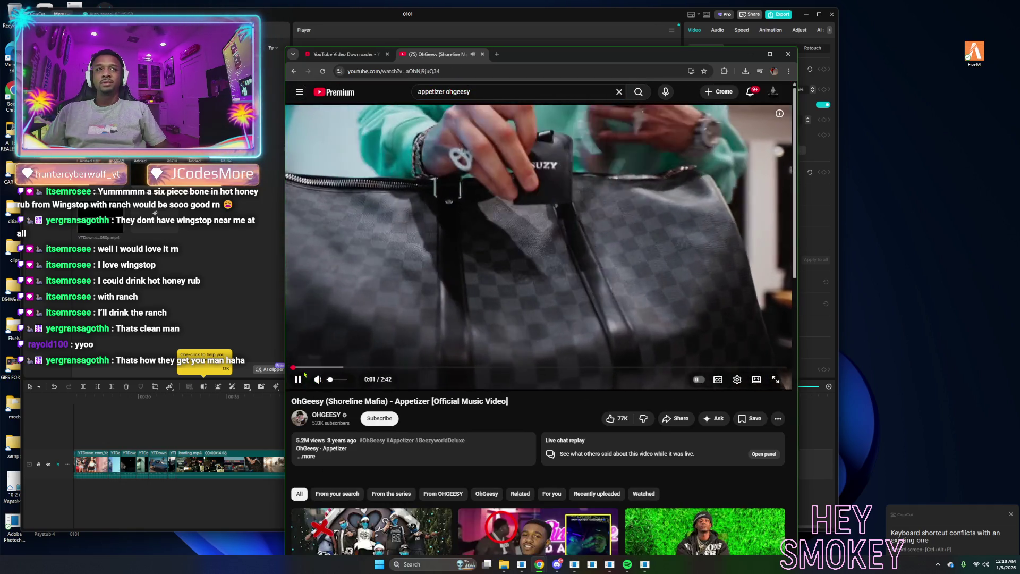
Skip through the Appetizer music video to around 1:36.
drag(294, 367, 301, 368)
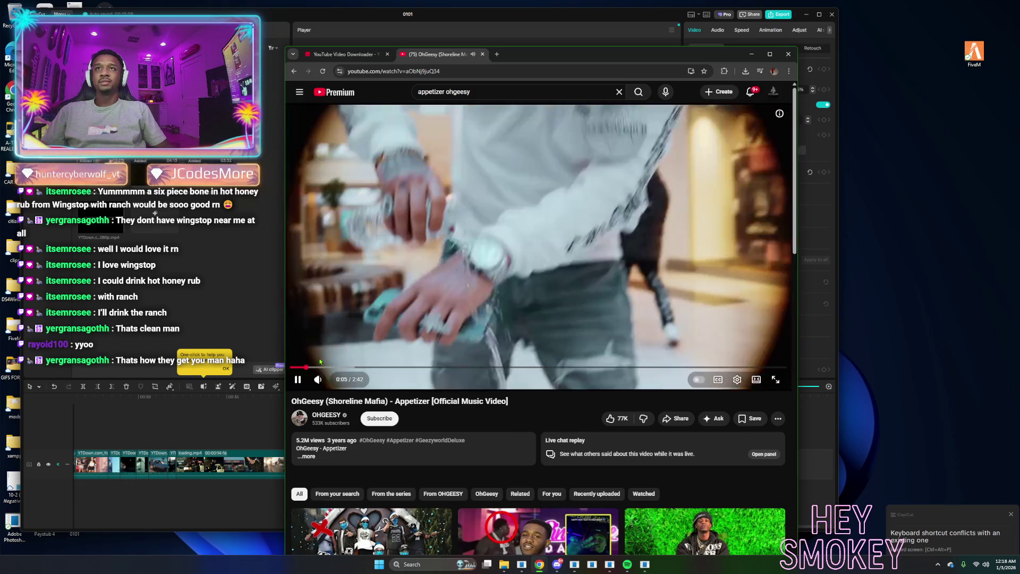
key(l)
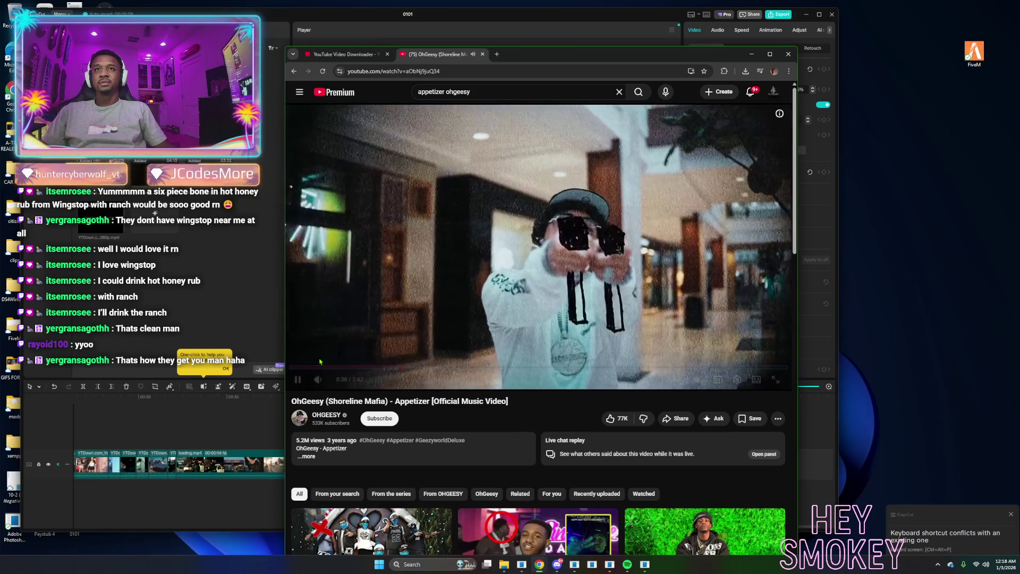
key(l)
key(Right)
key(Right)
key(Right)
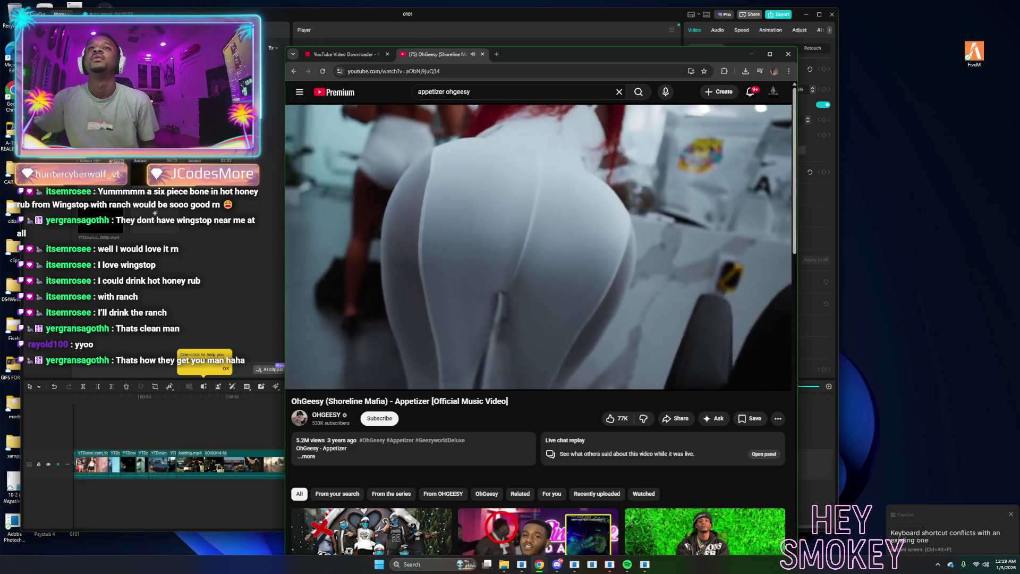
Copy the video's page link from the address bar.
click(382, 71)
right_click(372, 71)
click(367, 141)
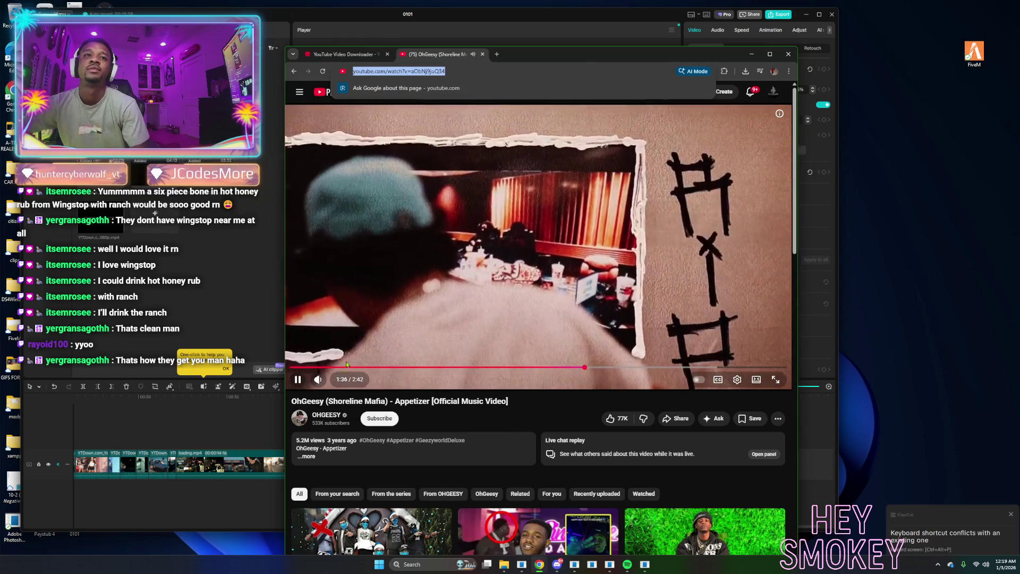
Paste the Appetizer link into YTDown, start the download, and move the browser off-screen.
click(482, 54)
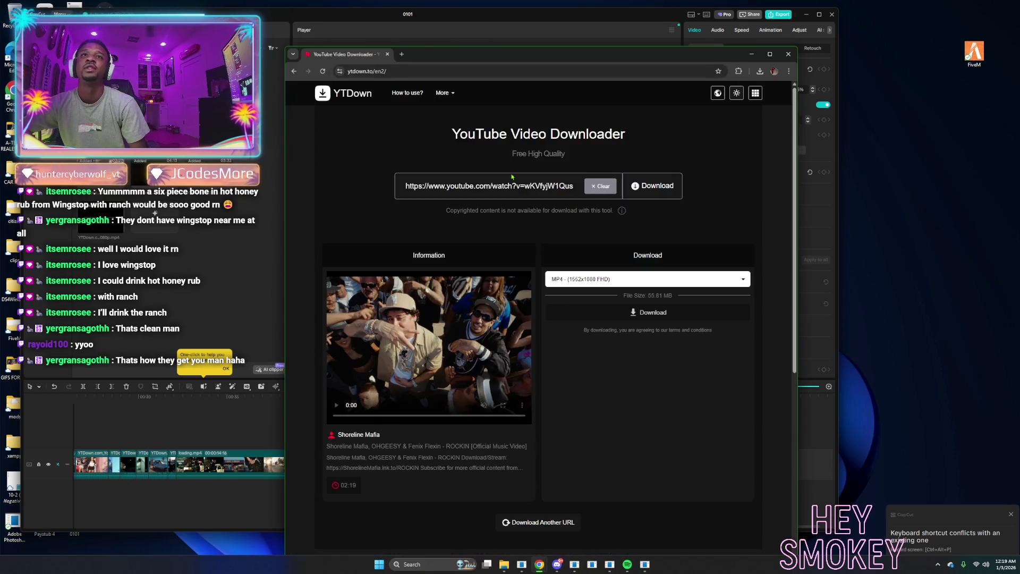
click(594, 193)
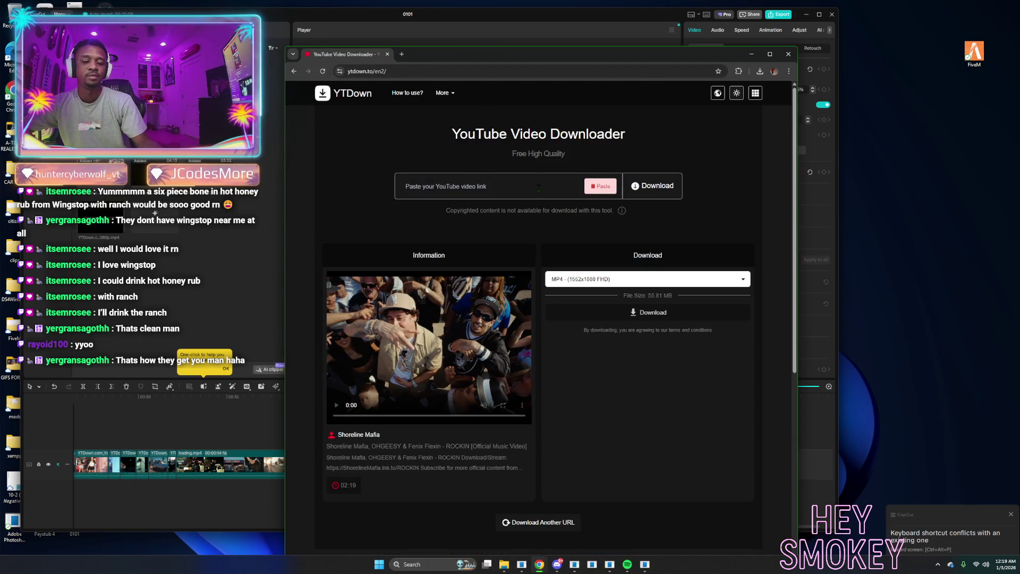
text(https://www.youtube.com/watch?v=aObNj9juQ34)
click(634, 199)
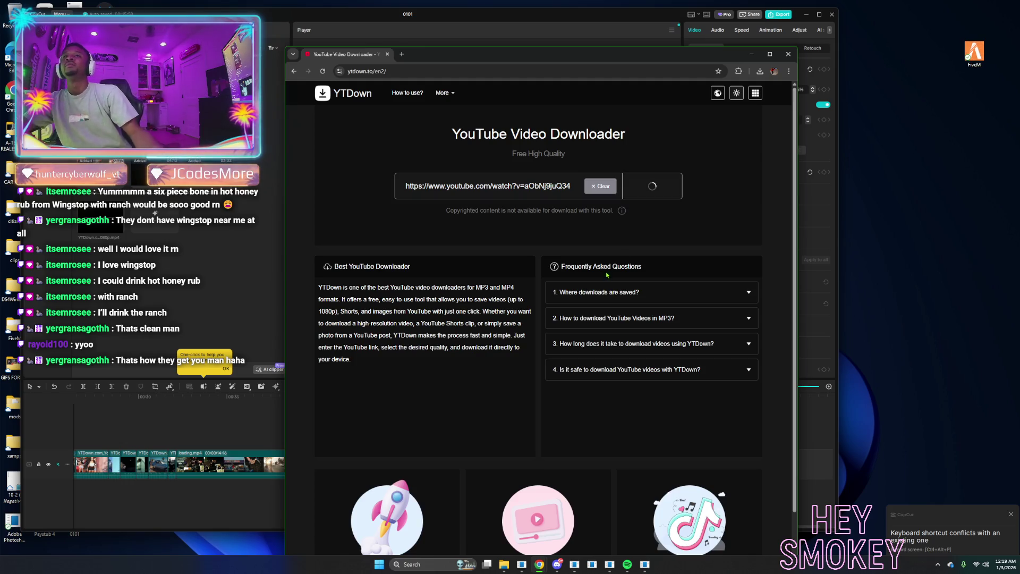
mouse_move(492, 58)
mouse_down()
mouse_move(740, 98)
mouse_move(1019, 106)
mouse_up()
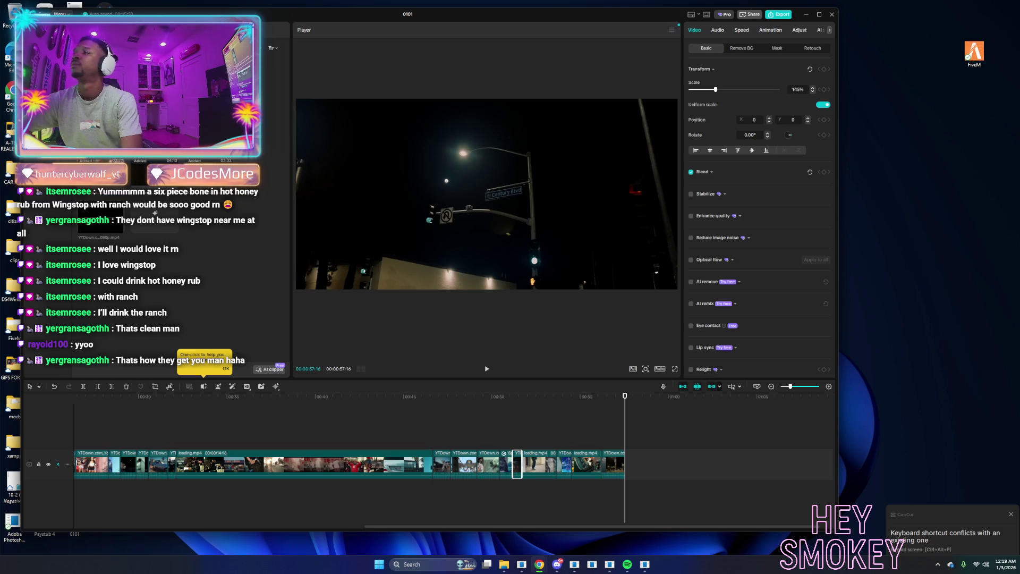
Place the downloaded Appetizer clip on a new track above the main edit and mute it.
mouse_move(153, 405)
mouse_down()
mouse_move(716, 439)
mouse_move(53, 423)
mouse_up()
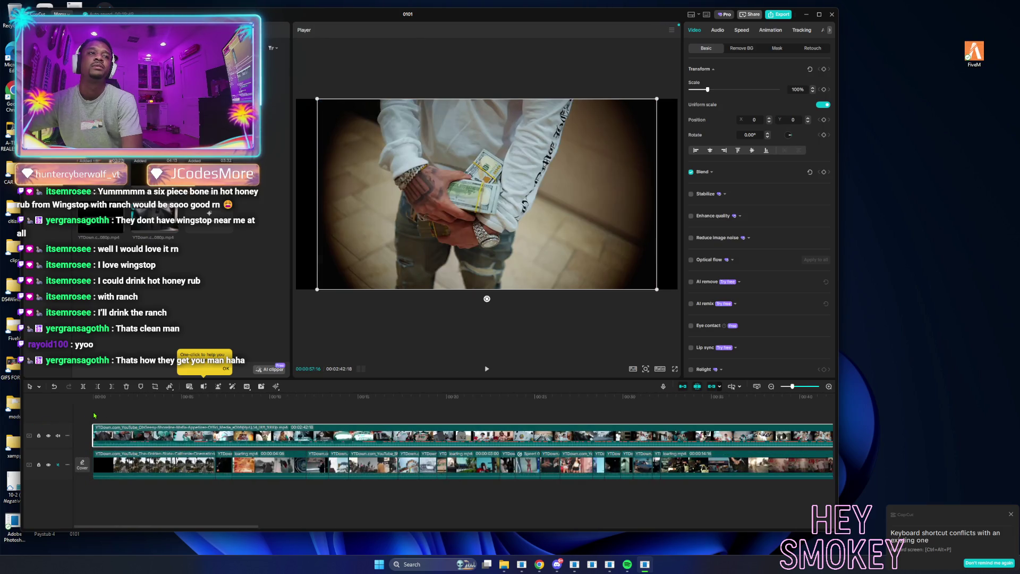
click(96, 411)
key(space)
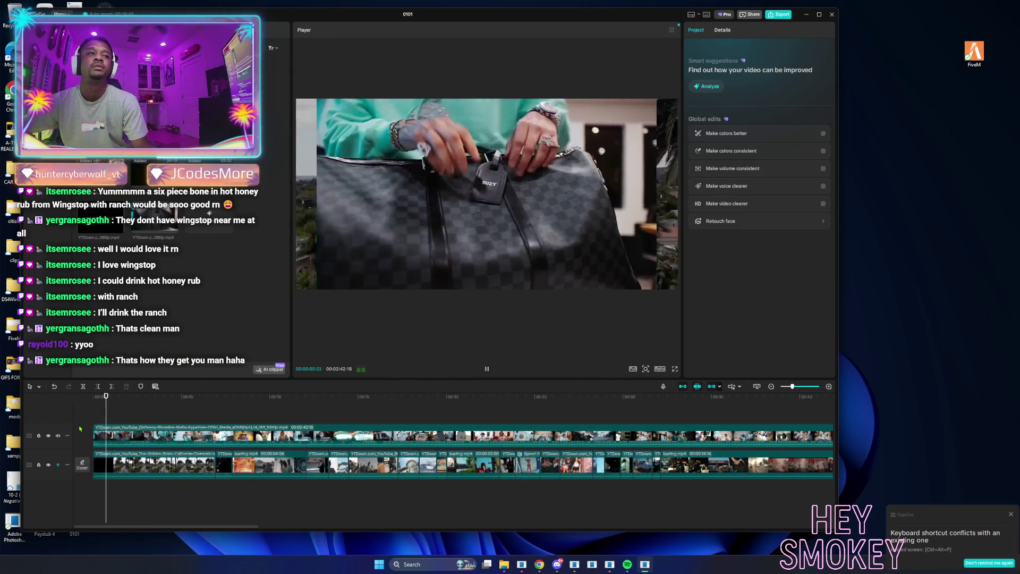
click(58, 436)
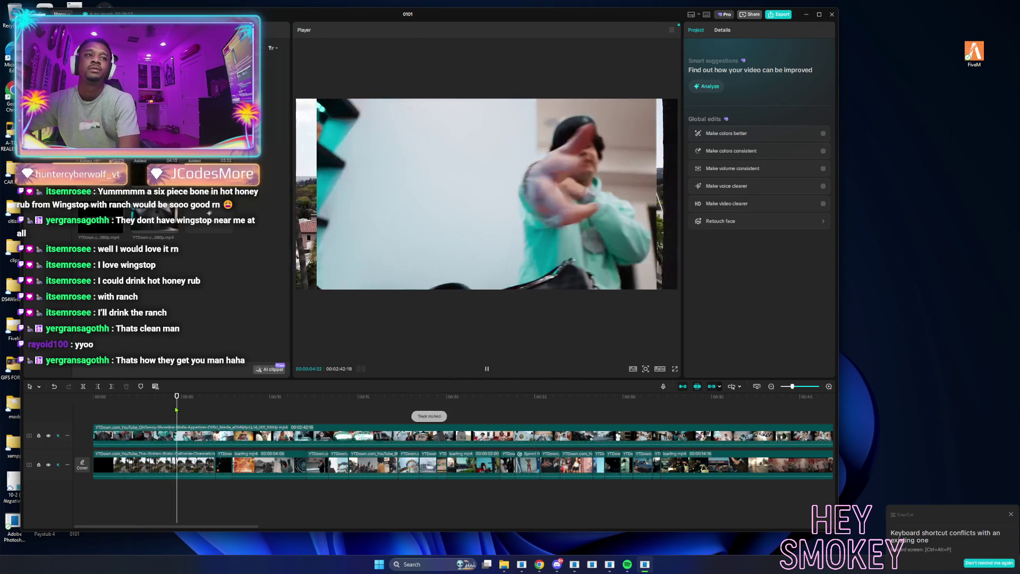
Delete the Appetizer clip's opening up to about the 23-second mark.
drag(237, 412, 256, 412)
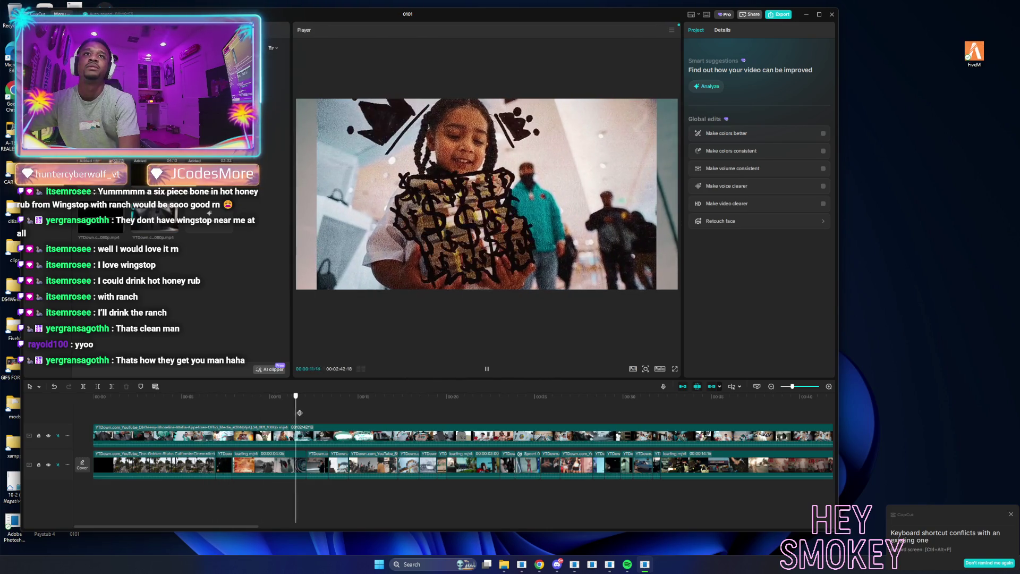
click(364, 414)
drag(372, 414, 513, 416)
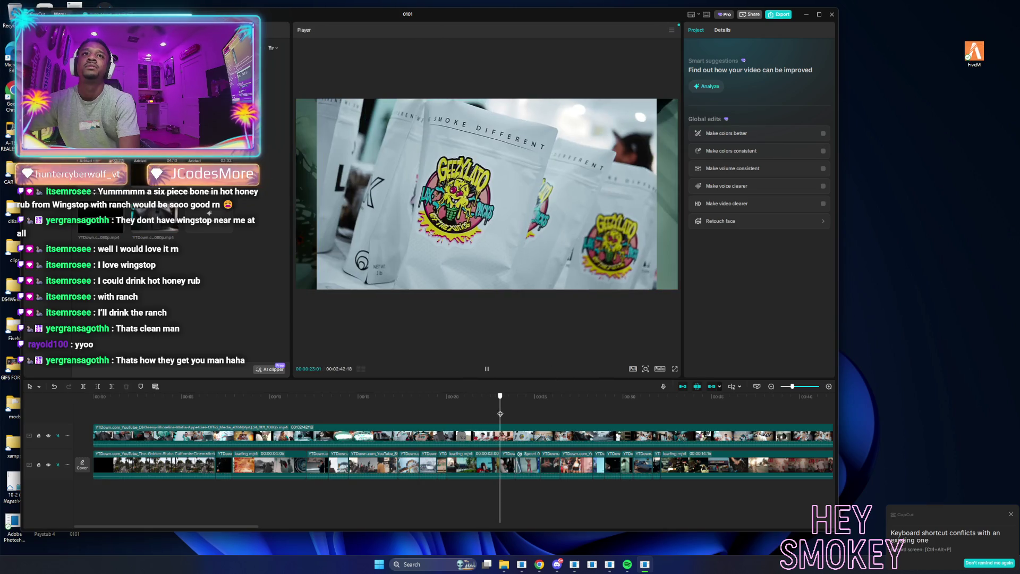
drag(497, 414, 497, 413)
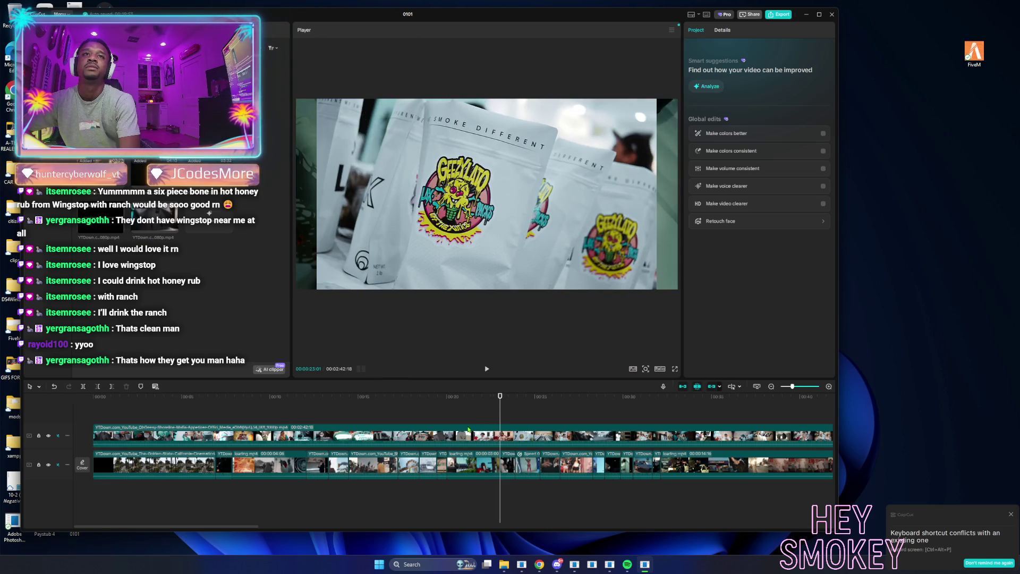
click(462, 436)
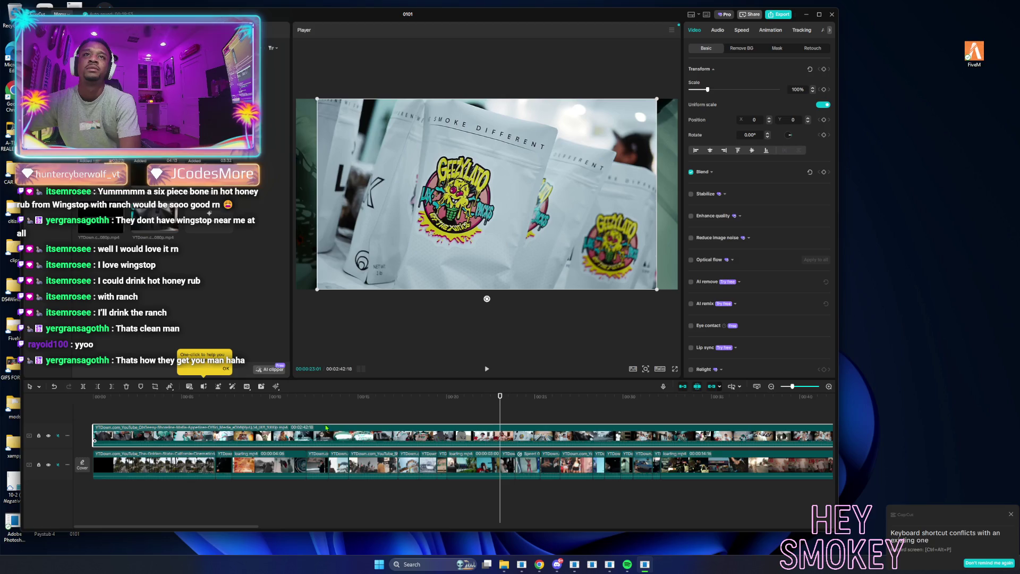
click(97, 387)
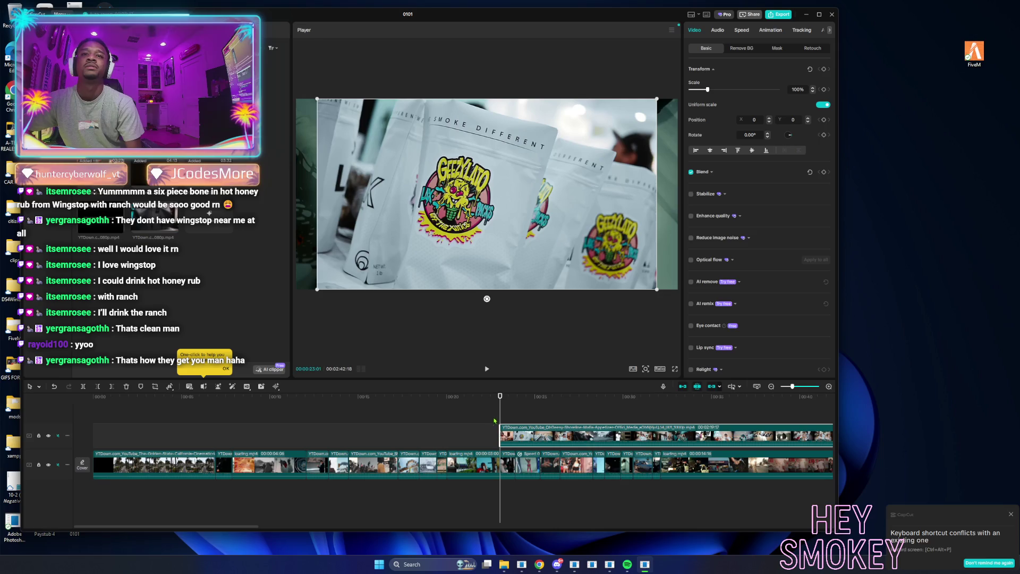
Split off a short piece onto a new top track, move the clip to 00:00, and hide that track.
drag(500, 416, 512, 417)
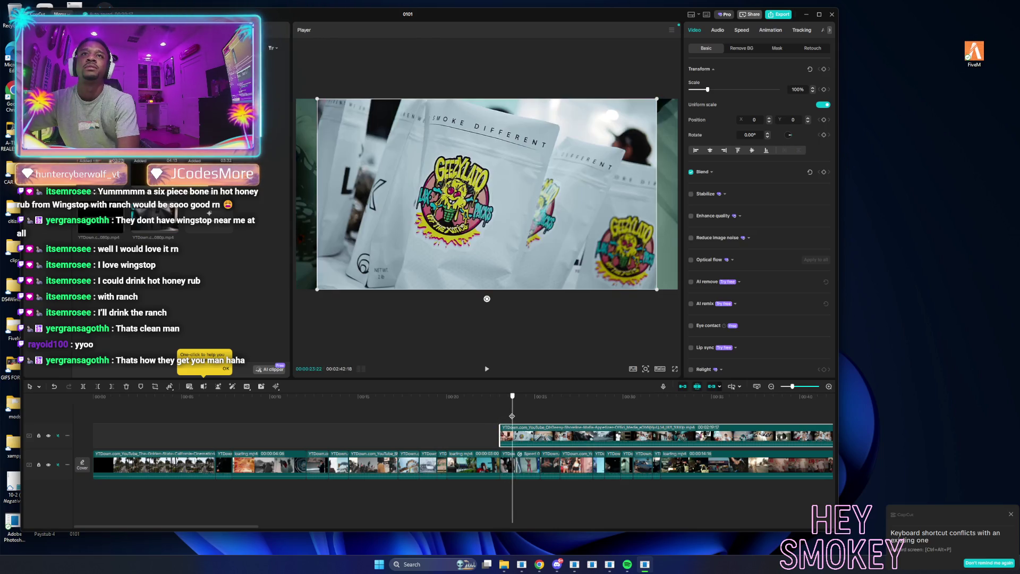
click(83, 386)
drag(506, 435, 98, 434)
drag(448, 464, 84, 452)
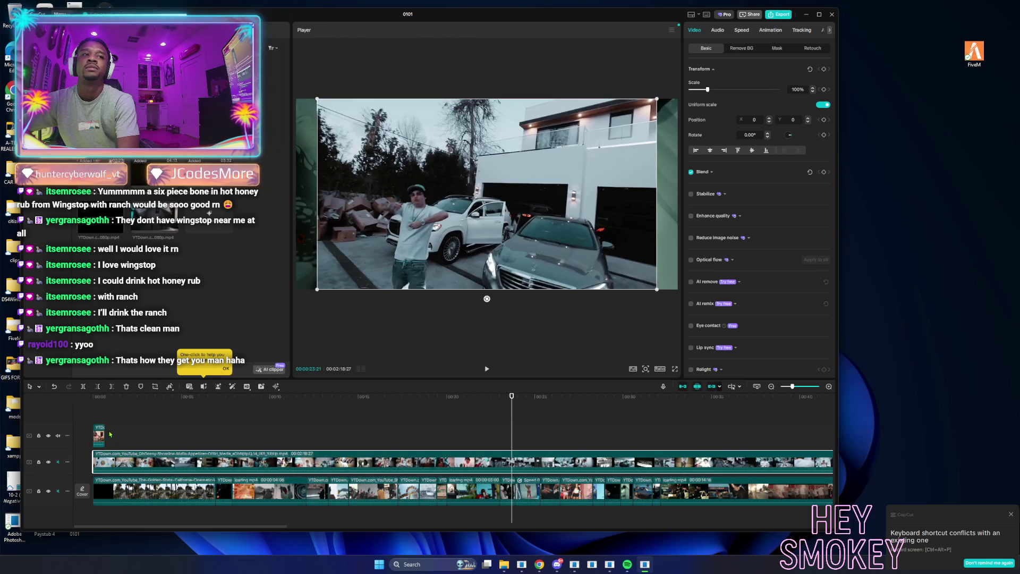
click(48, 435)
Split the Appetizer clip a few seconds in and delete its opening part.
click(93, 411)
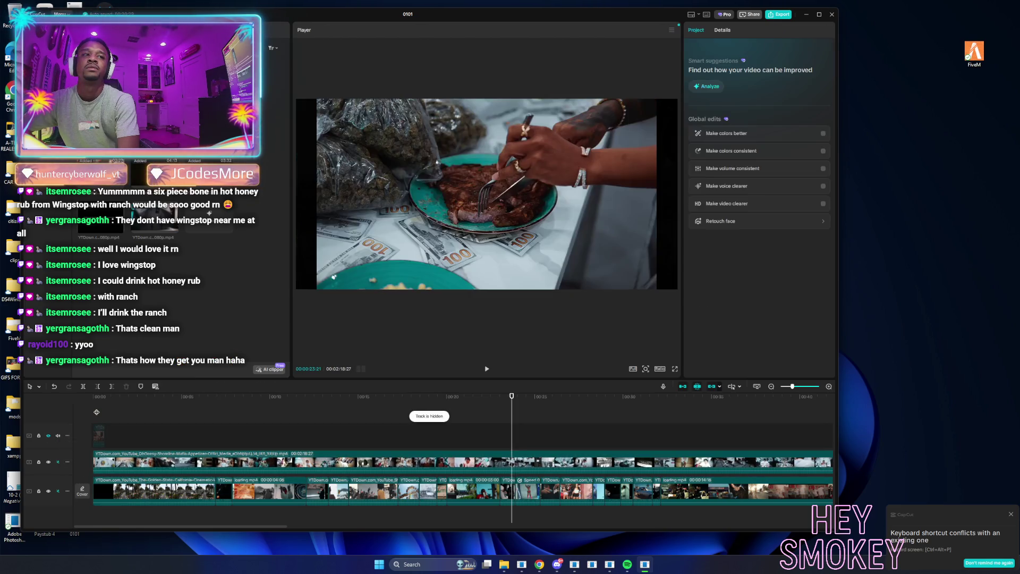
mouse_move(93, 411)
mouse_down()
mouse_move(280, 427)
mouse_move(249, 427)
mouse_move(261, 427)
mouse_up()
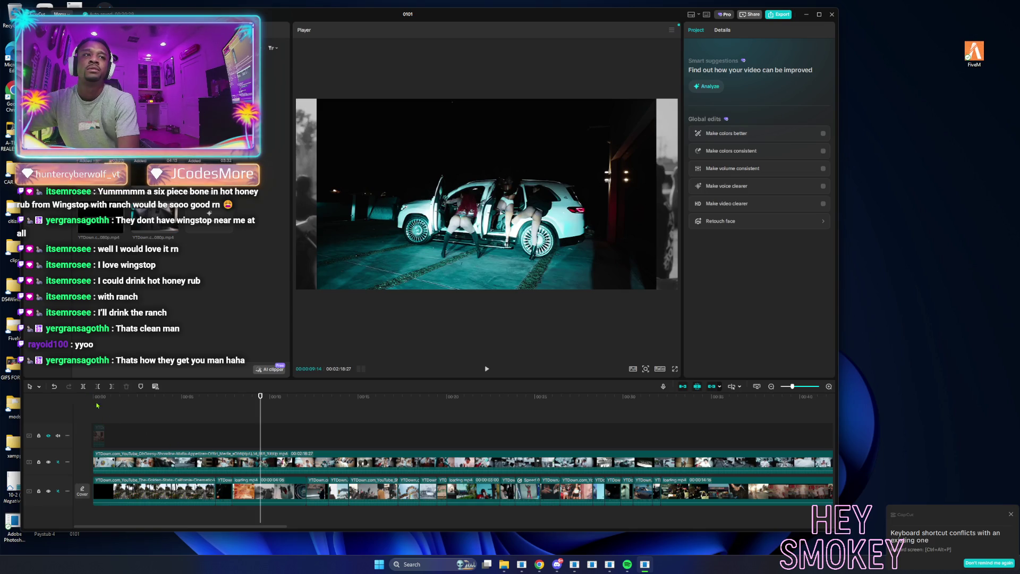
click(169, 456)
click(84, 386)
click(223, 457)
key(Delete)
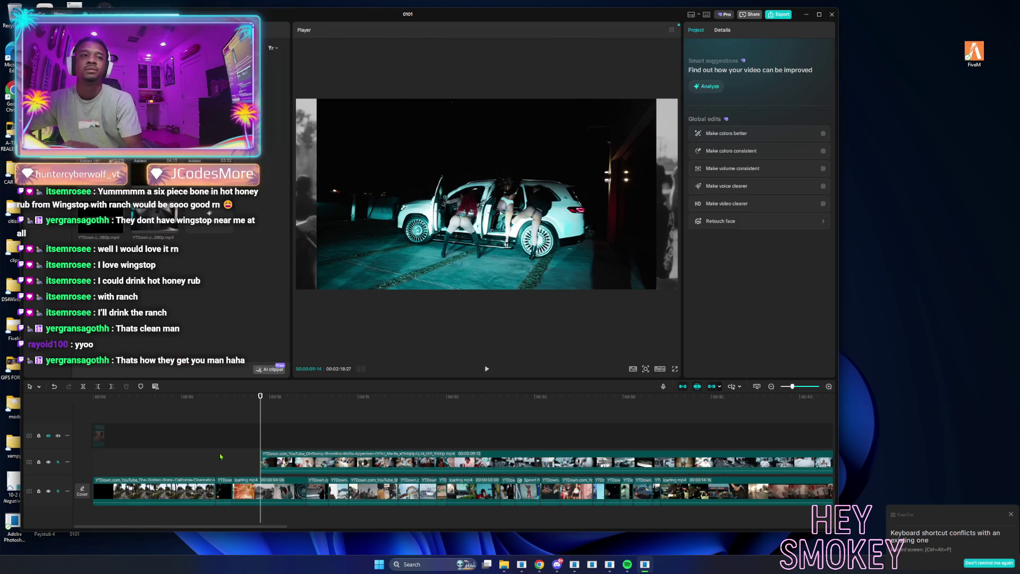
Split the Appetizer clip again near ten seconds and move the short piece off the track.
click(269, 439)
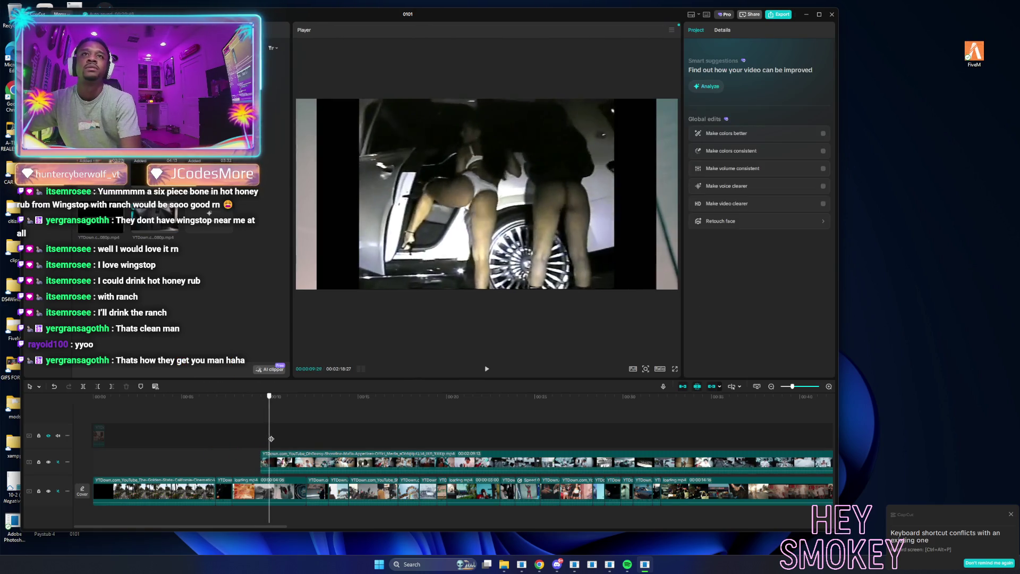
drag(271, 439, 279, 440)
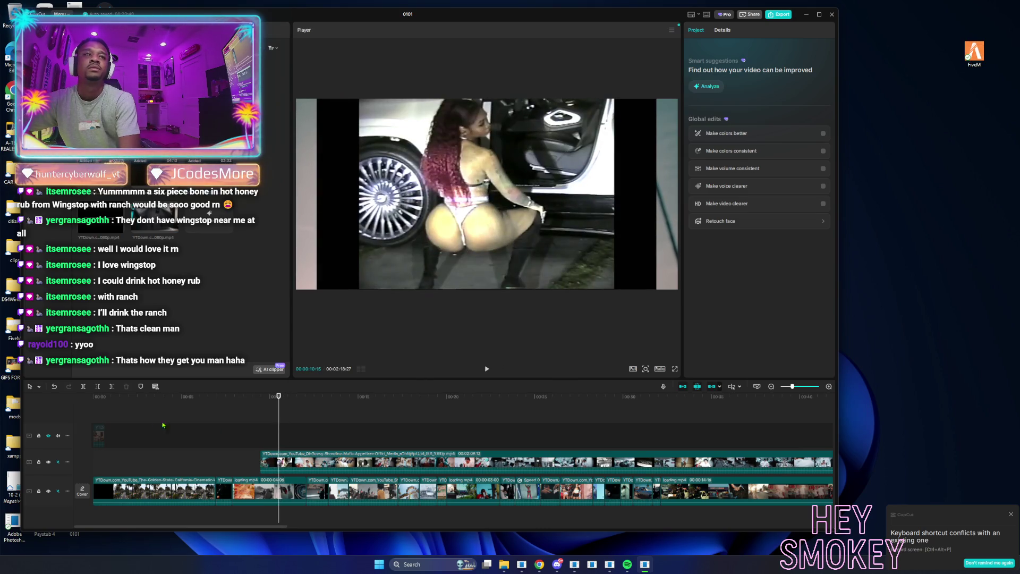
click(267, 461)
click(83, 387)
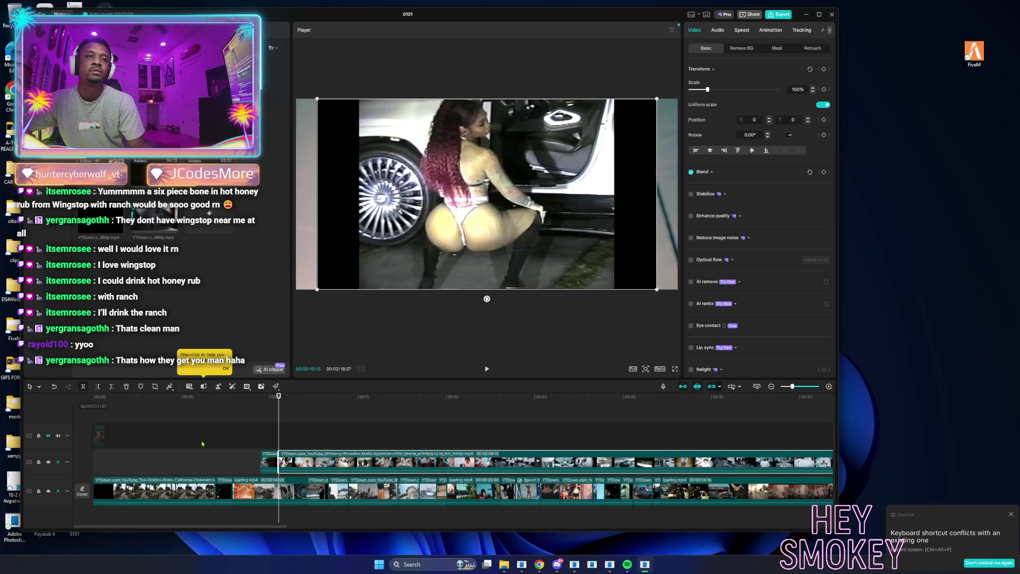
drag(275, 464, 252, 436)
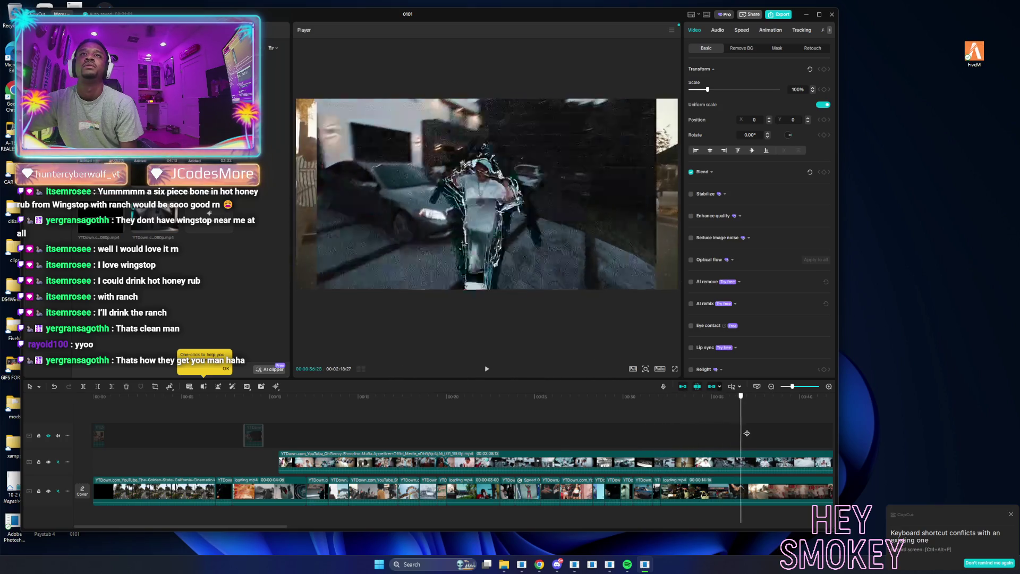
Trim the upper clip's start to the playhead, then drag its start back toward the beginning.
click(741, 464)
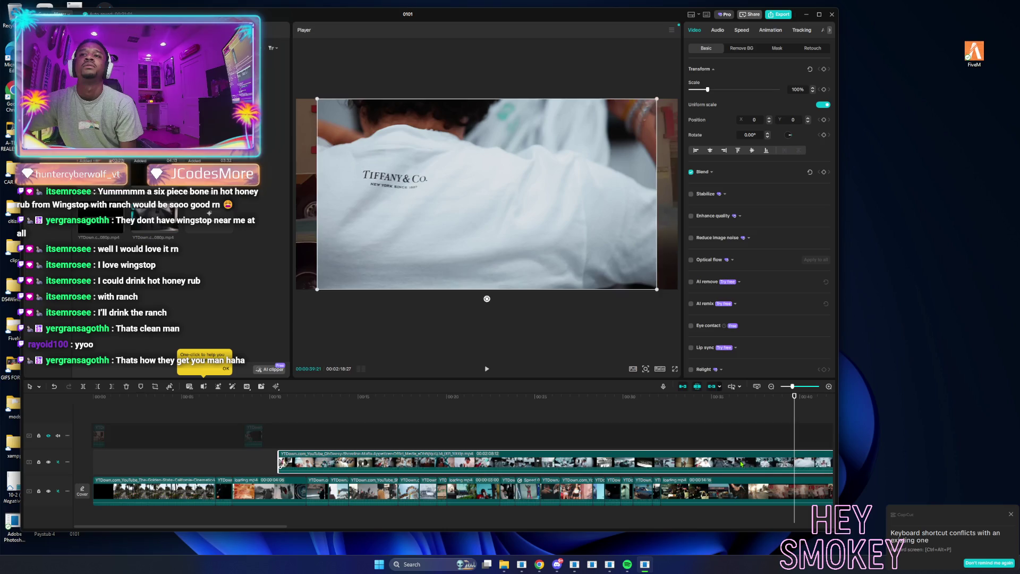
click(96, 391)
drag(799, 453, 132, 443)
click(144, 438)
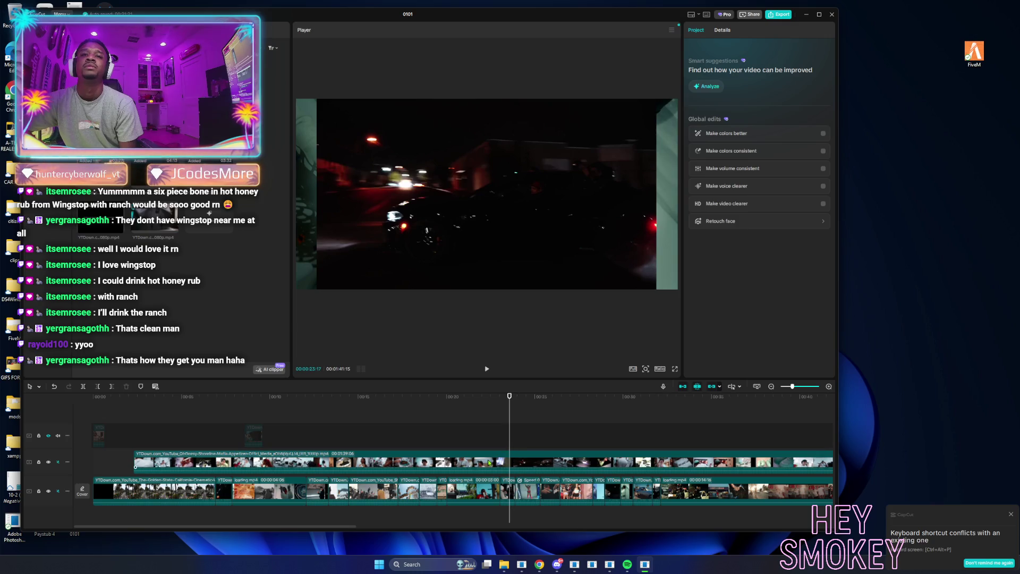
Split the clip at the night car frame, move the short piece up, and the remainder to the start.
click(488, 462)
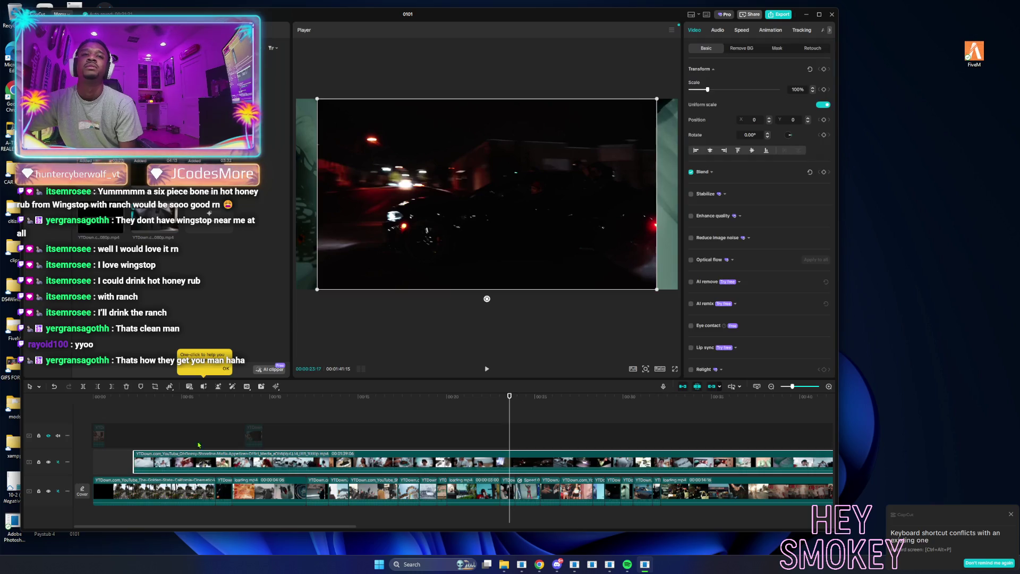
click(98, 387)
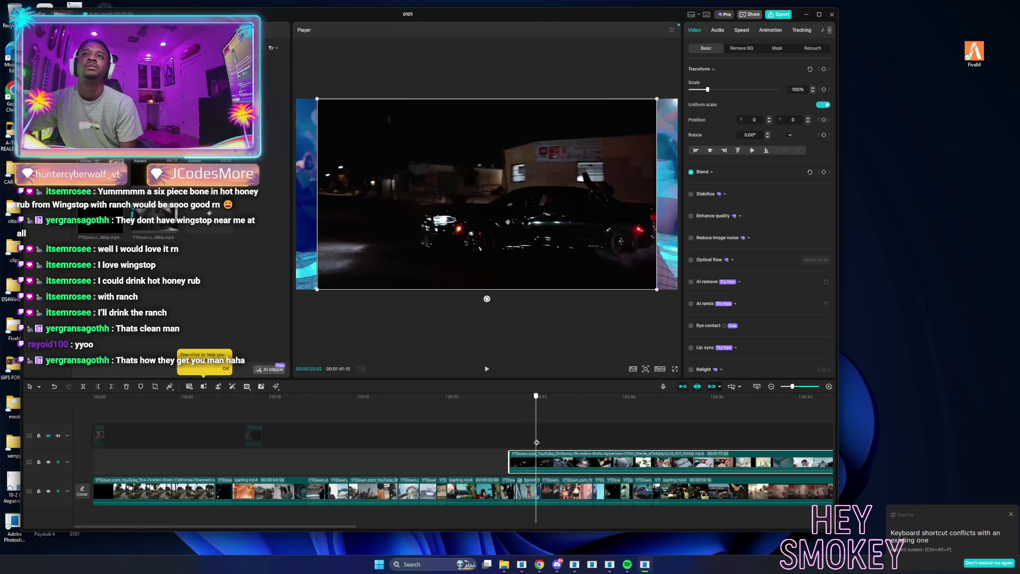
right_click(538, 441)
click(536, 440)
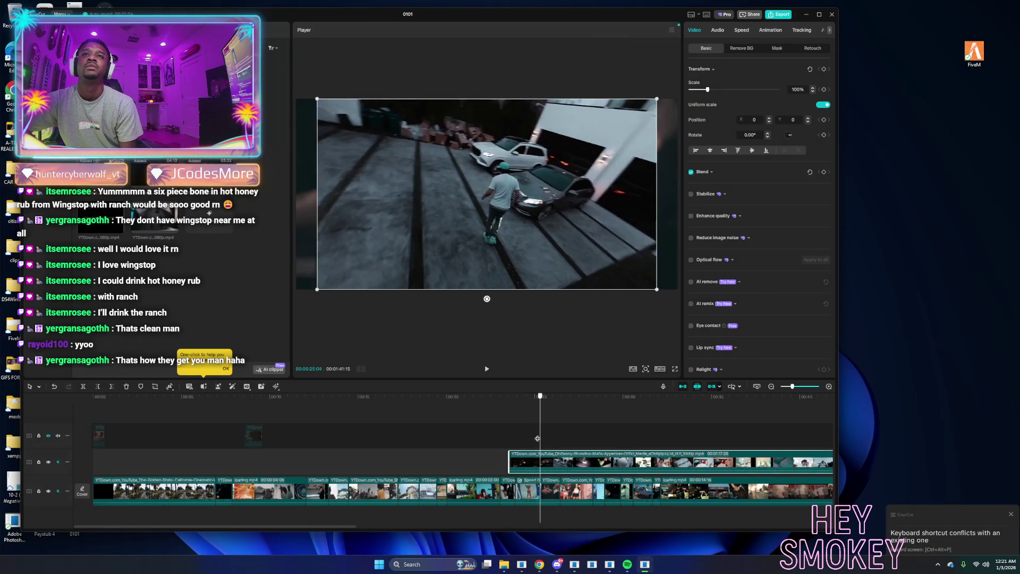
click(83, 390)
drag(524, 463, 338, 436)
mouse_move(552, 462)
mouse_down()
mouse_move(239, 458)
mouse_move(121, 441)
mouse_move(120, 426)
mouse_up()
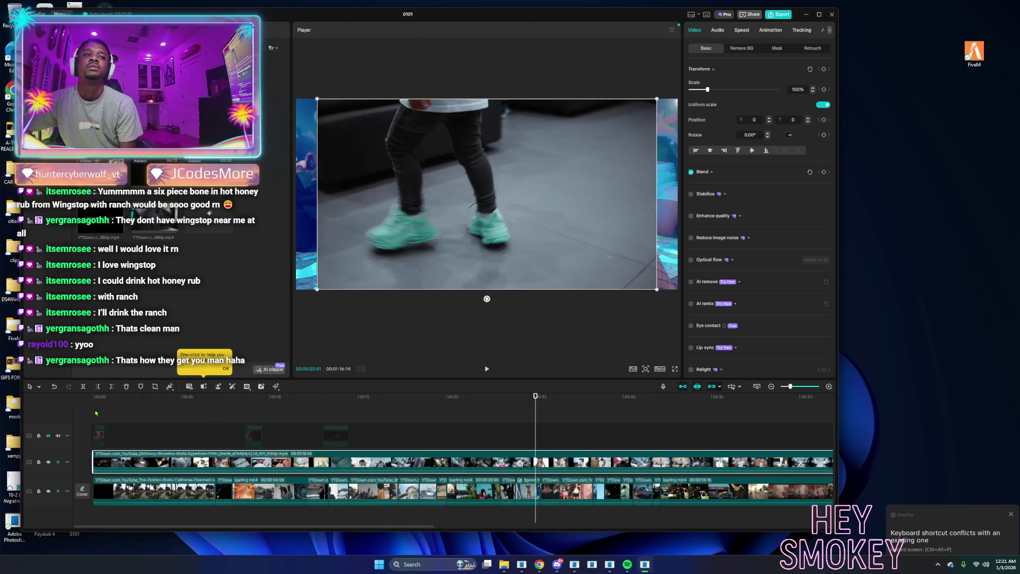
click(95, 413)
Trim the upper clip with Delete Left at about seven seconds and move it to 00:00.
drag(147, 423, 799, 418)
click(739, 462)
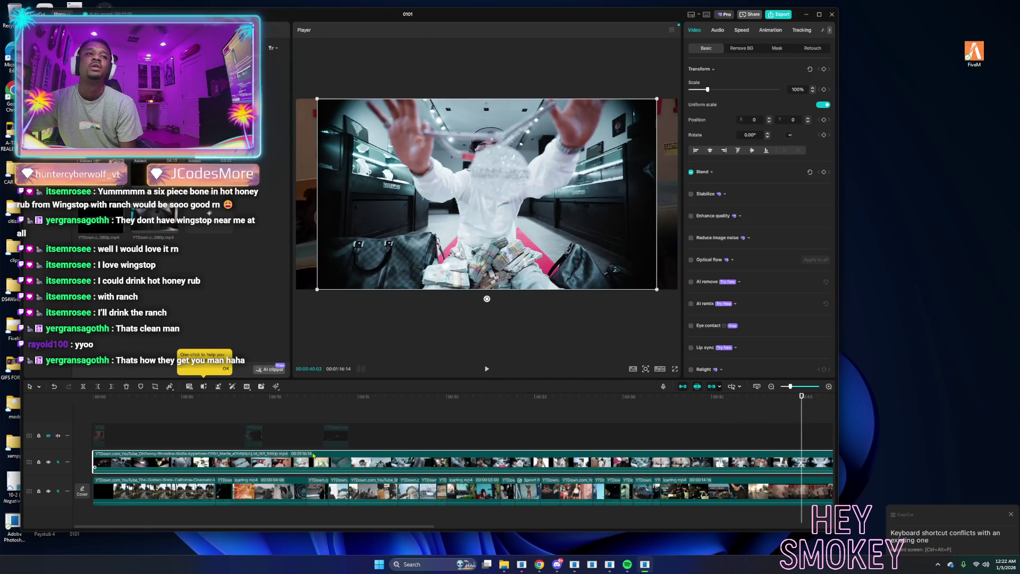
click(99, 388)
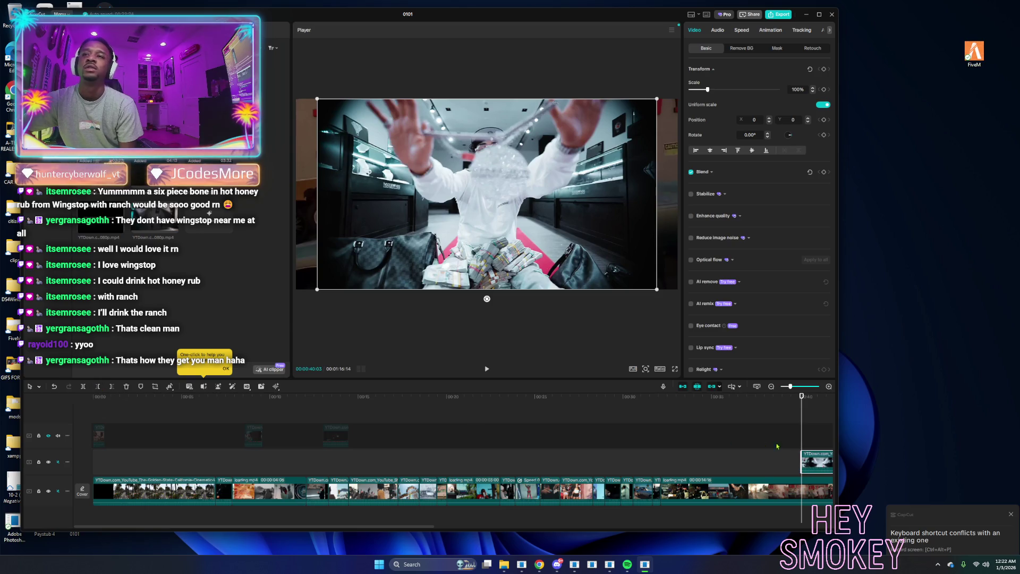
drag(814, 461, 105, 462)
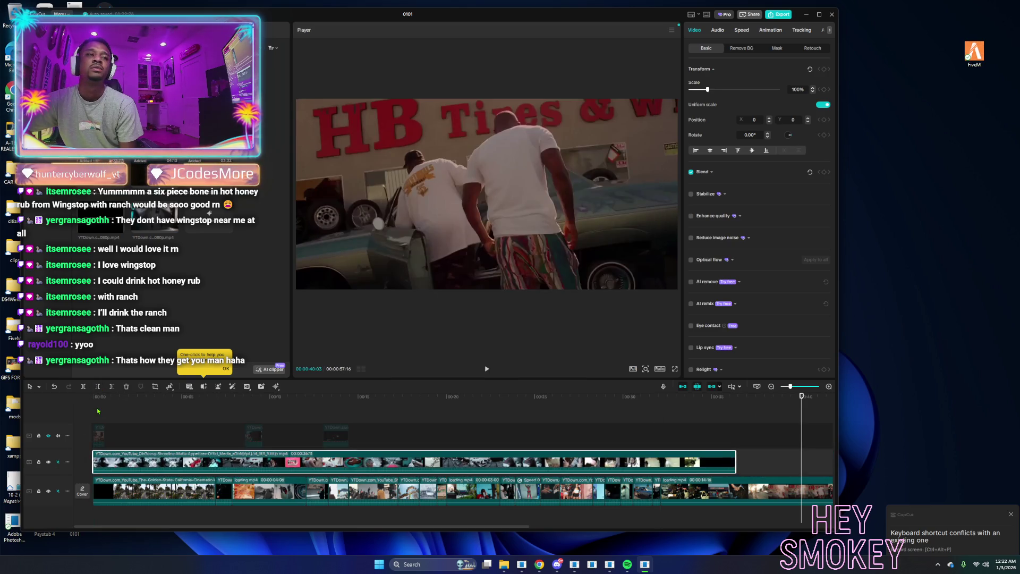
click(94, 412)
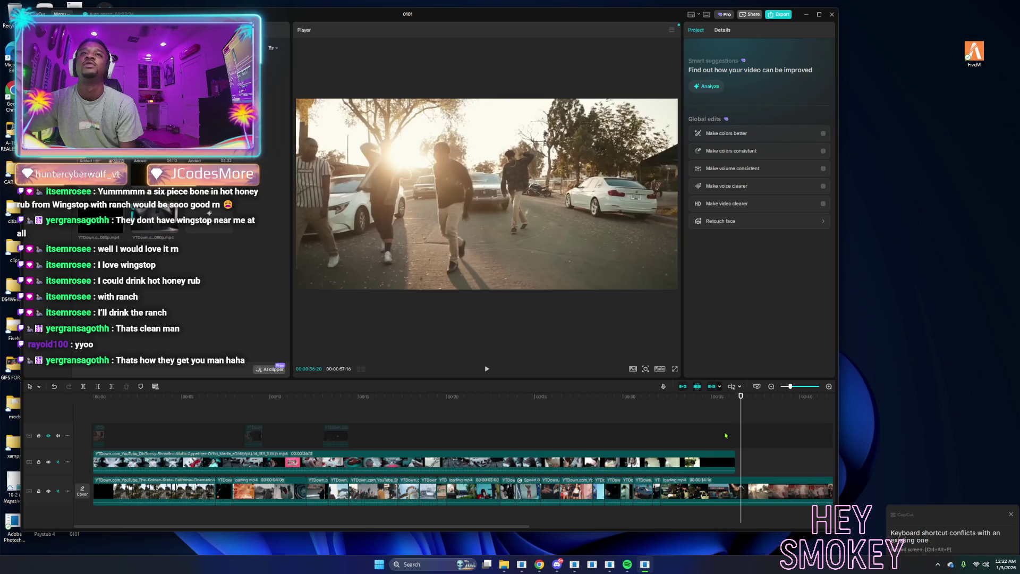
click(332, 461)
Delete the second video track's clip and unhide the overlay track.
key(Delete)
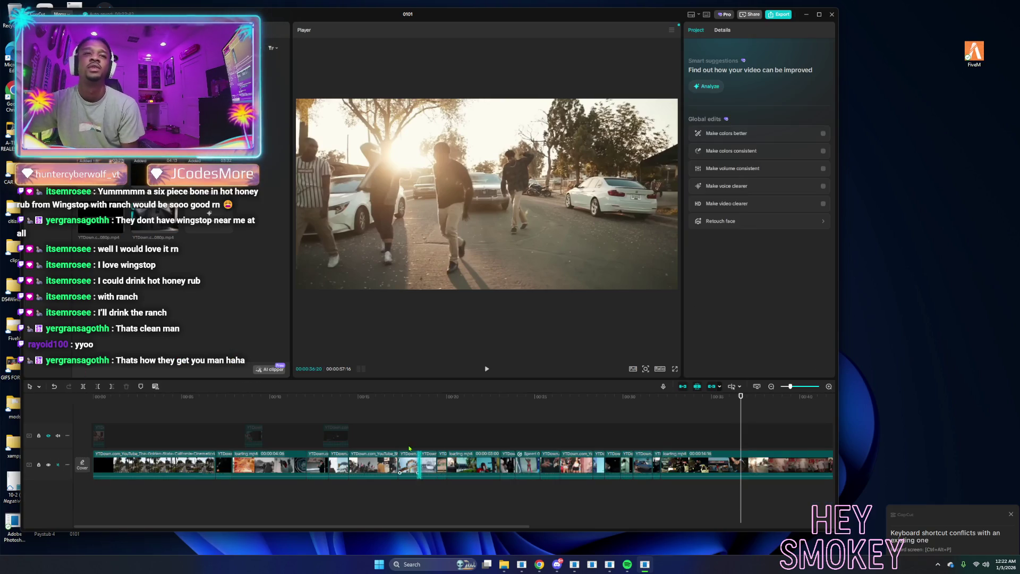
mouse_move(332, 432)
mouse_down()
mouse_move(91, 435)
mouse_move(336, 444)
mouse_up()
click(198, 431)
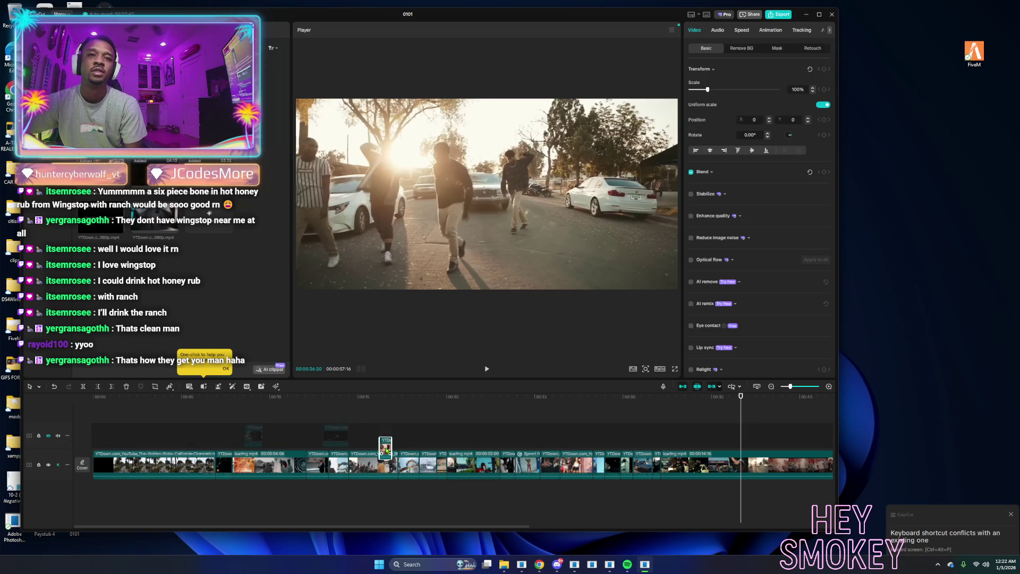
click(104, 414)
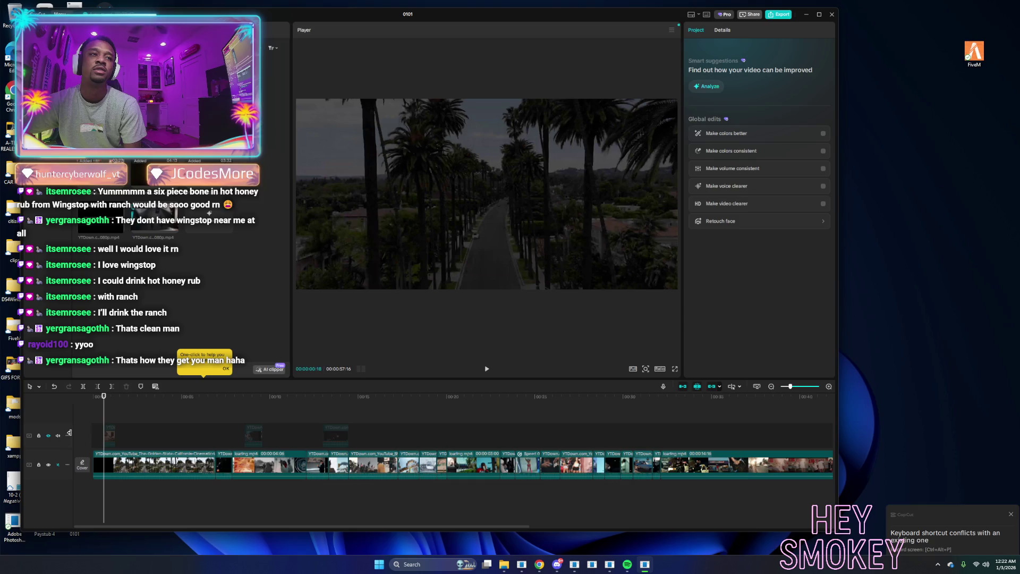
click(48, 436)
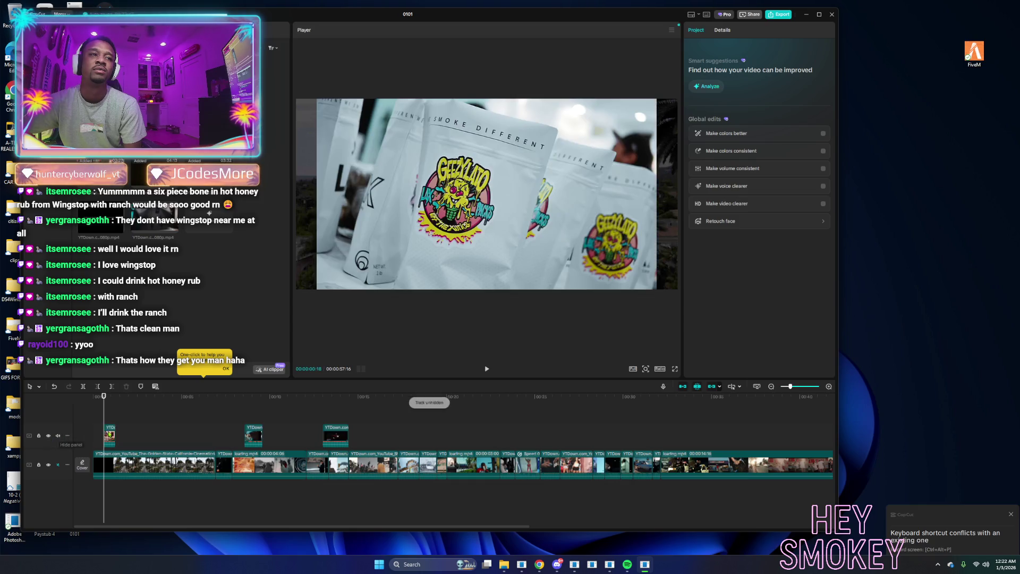
Drag the three small overlay clips down into the main track.
click(109, 435)
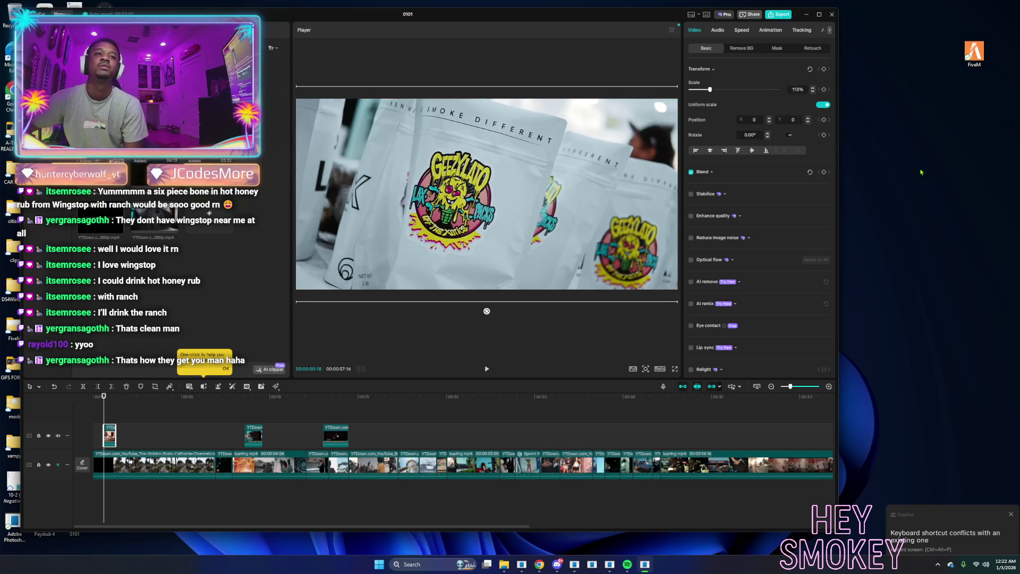
click(235, 419)
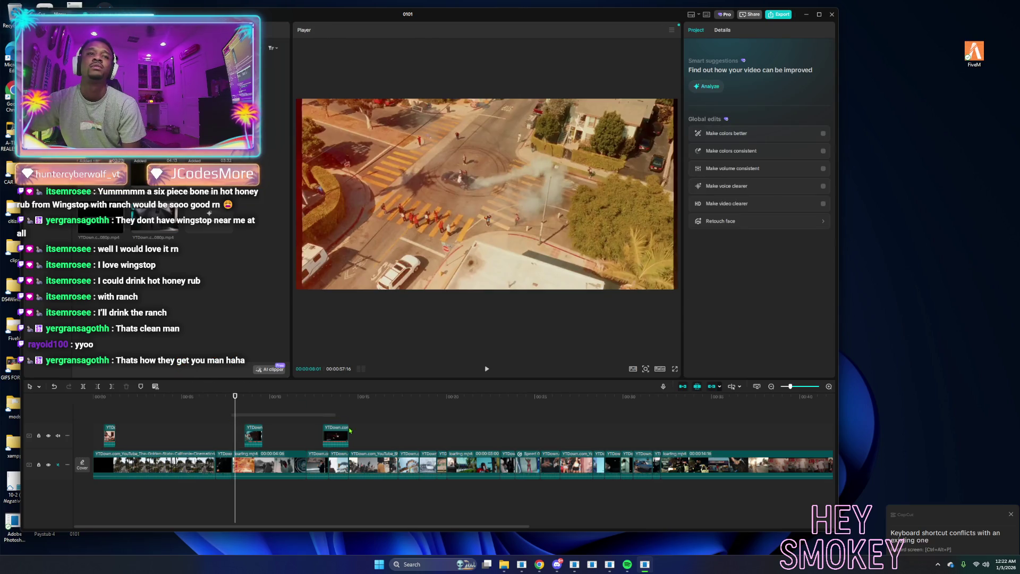
drag(348, 429, 355, 447)
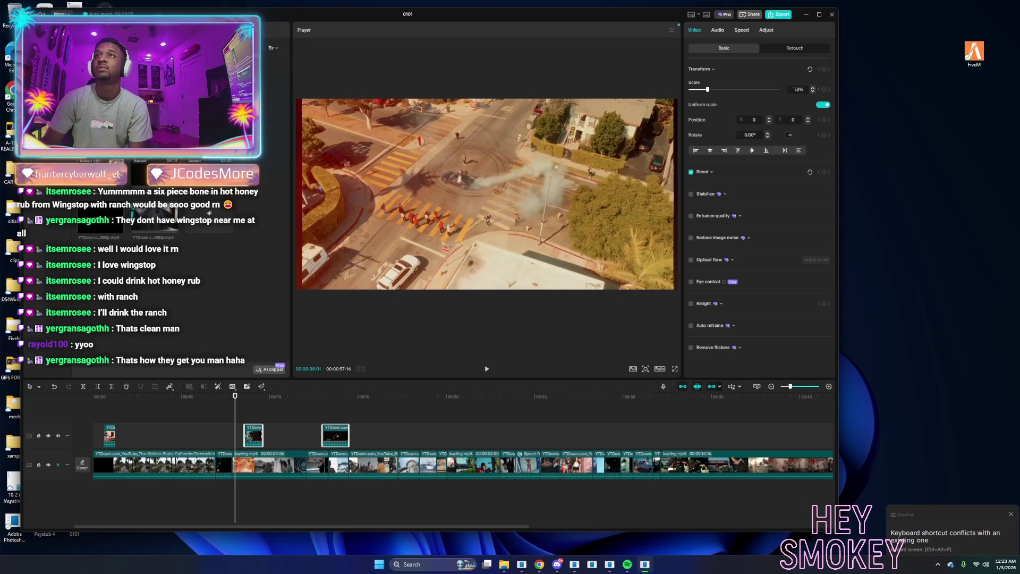
click(389, 445)
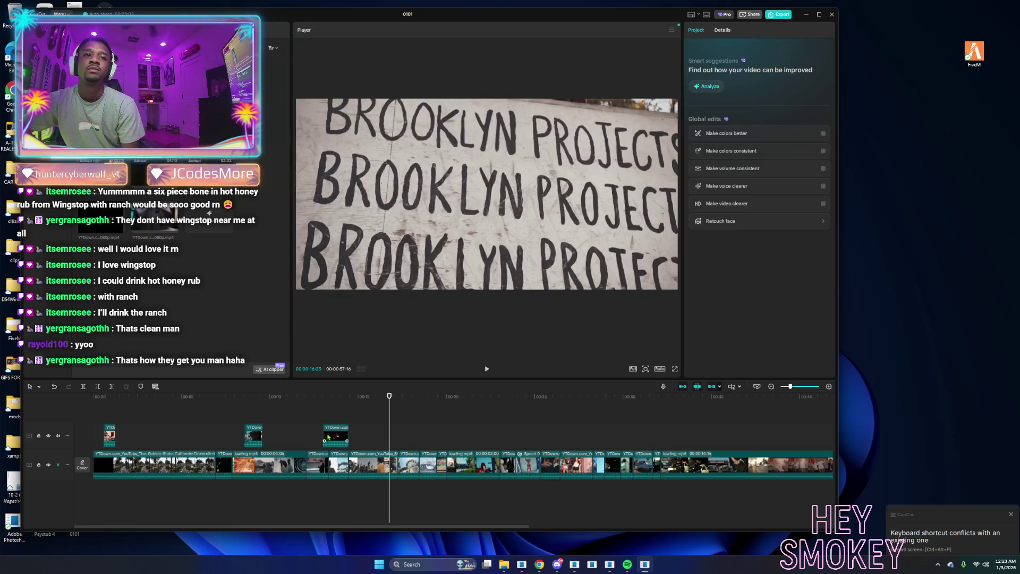
mouse_move(335, 438)
mouse_down()
mouse_move(619, 438)
mouse_move(643, 462)
mouse_up()
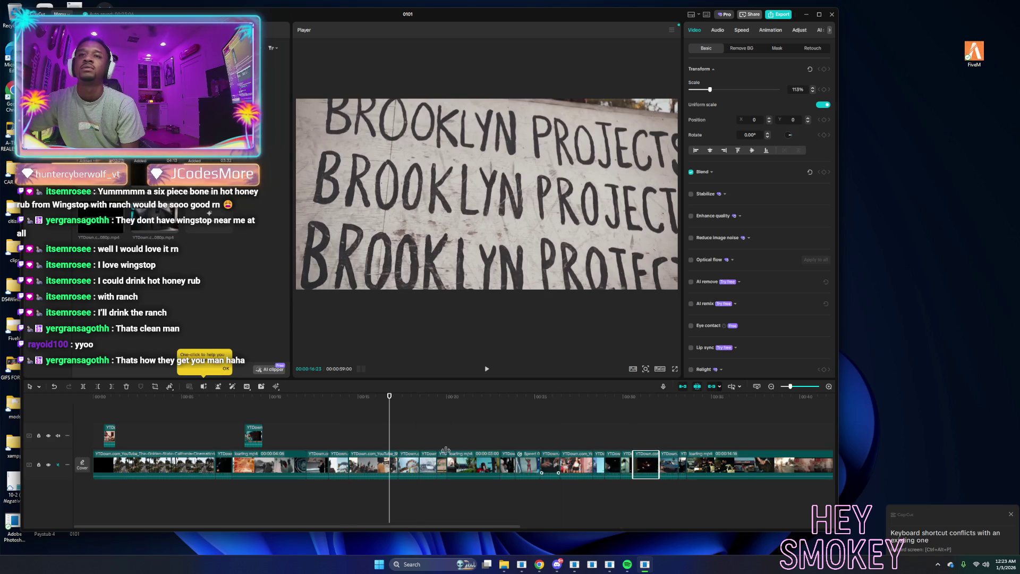
mouse_move(256, 438)
mouse_down()
mouse_move(302, 457)
mouse_move(395, 462)
mouse_move(357, 462)
mouse_up()
mouse_move(112, 440)
mouse_down()
mouse_move(763, 462)
mouse_move(236, 465)
mouse_up()
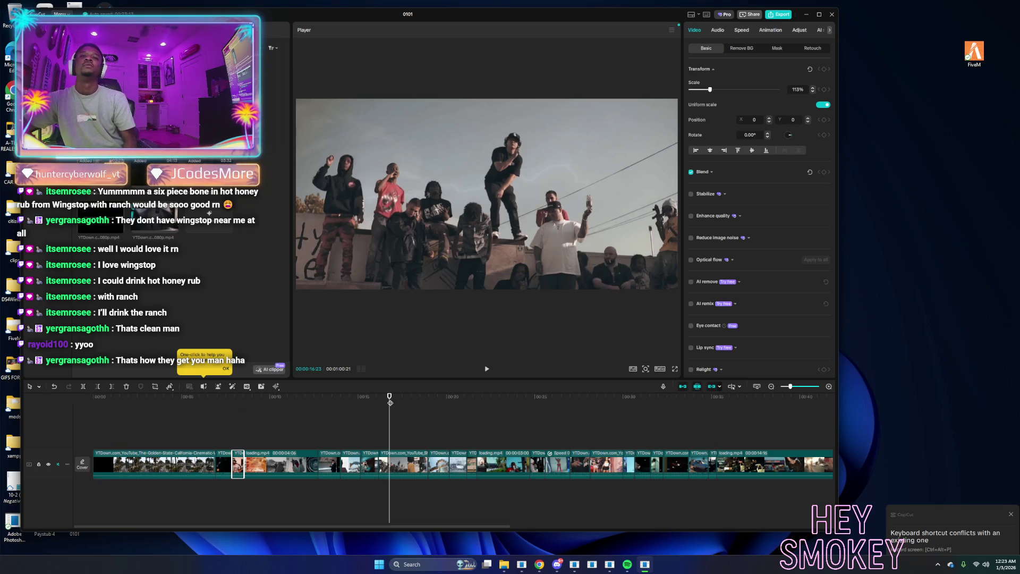
Play the edit back from the start with a wider preview player.
click(123, 430)
key(Home)
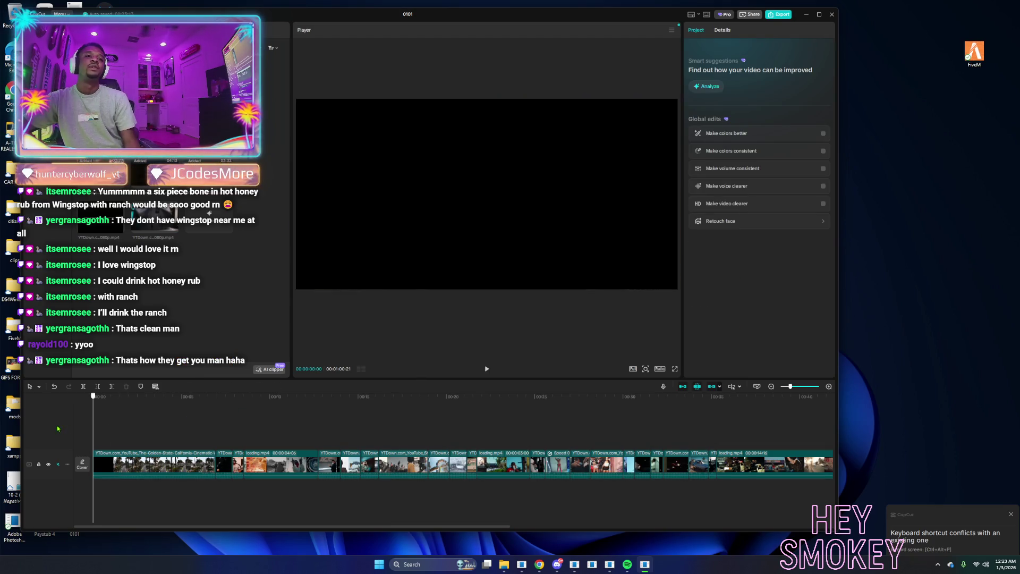
key(space)
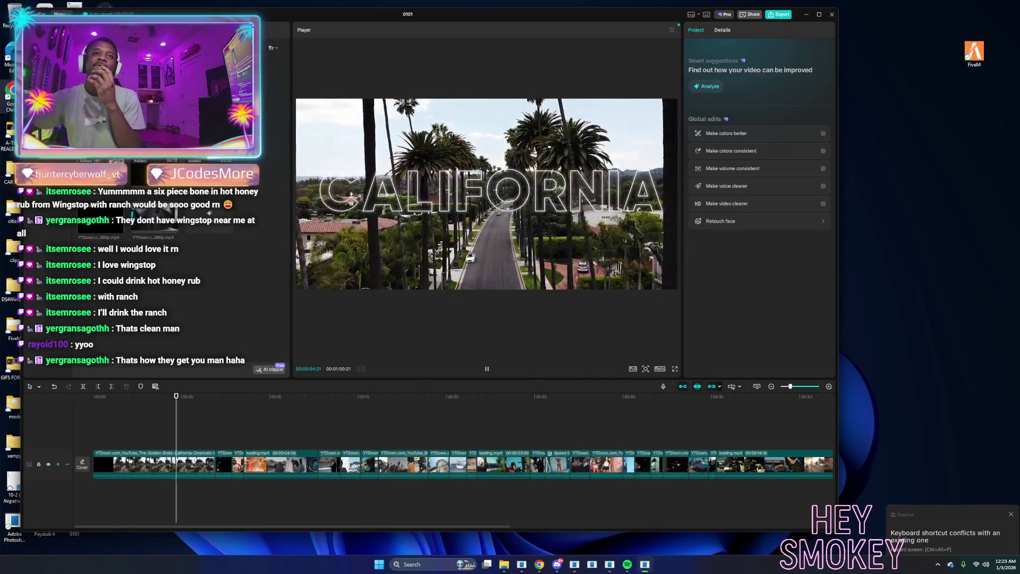
drag(290, 336, 198, 336)
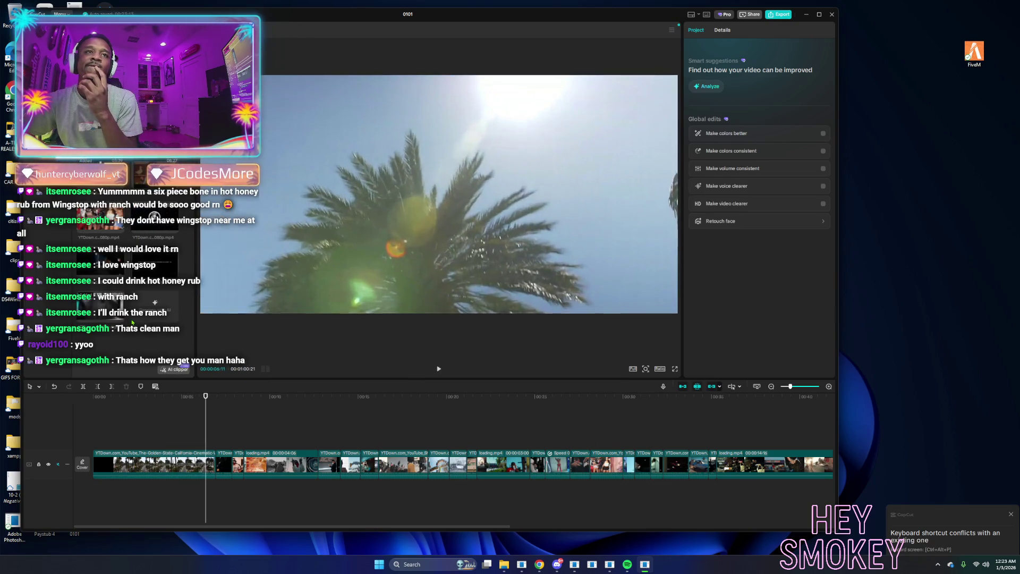
key(space)
key(Home)
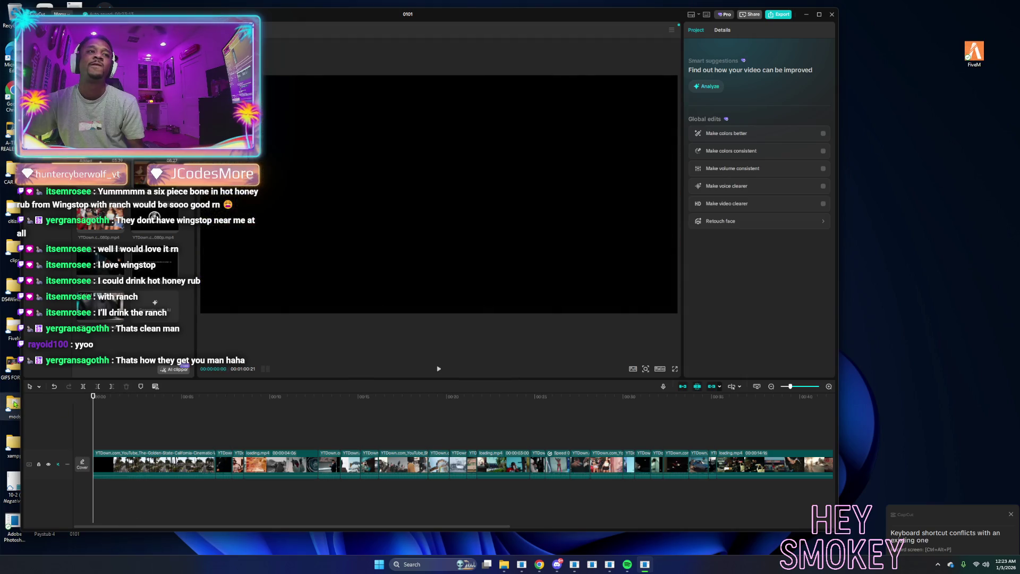
key(space)
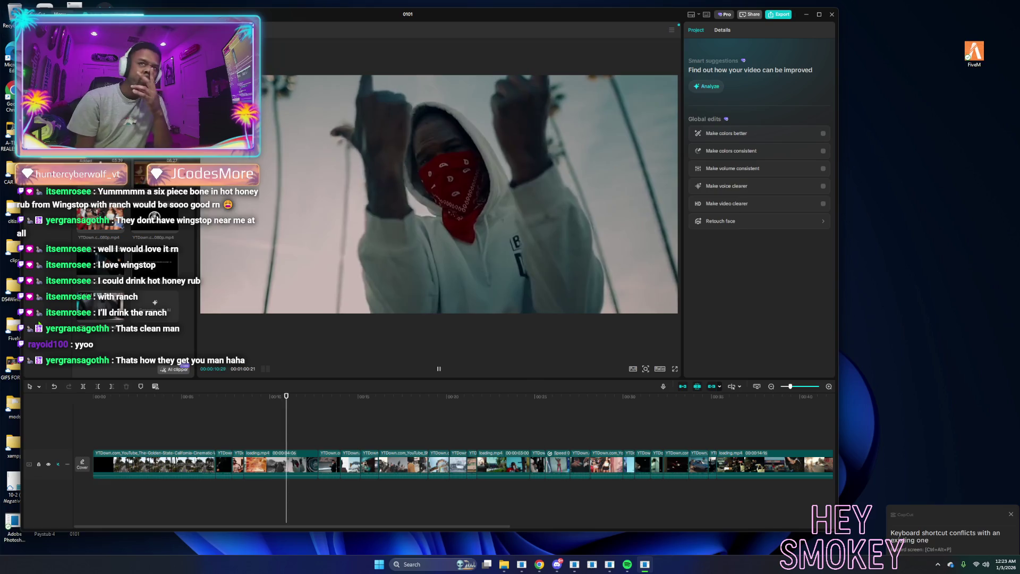
key(space)
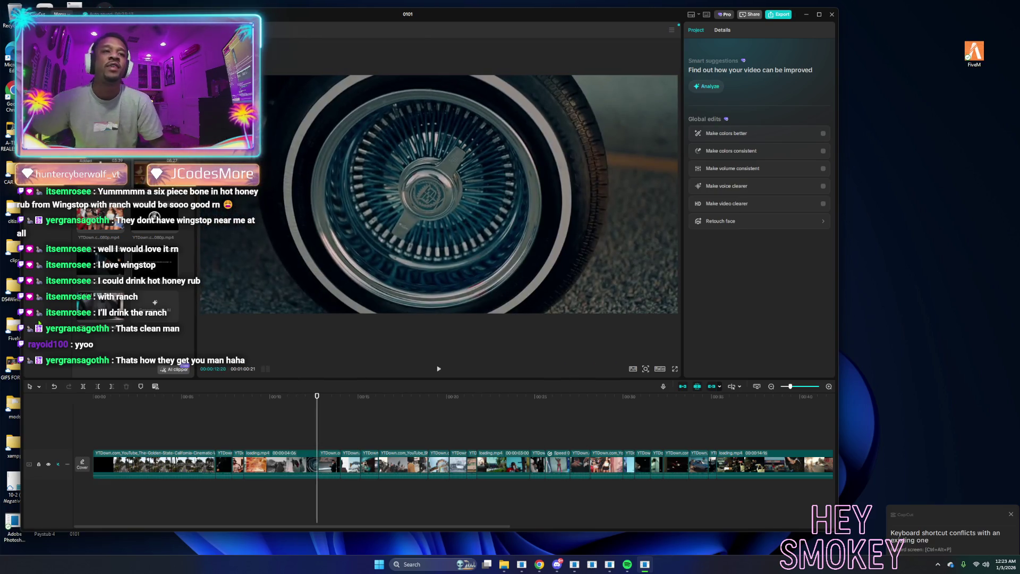
click(231, 431)
key(space)
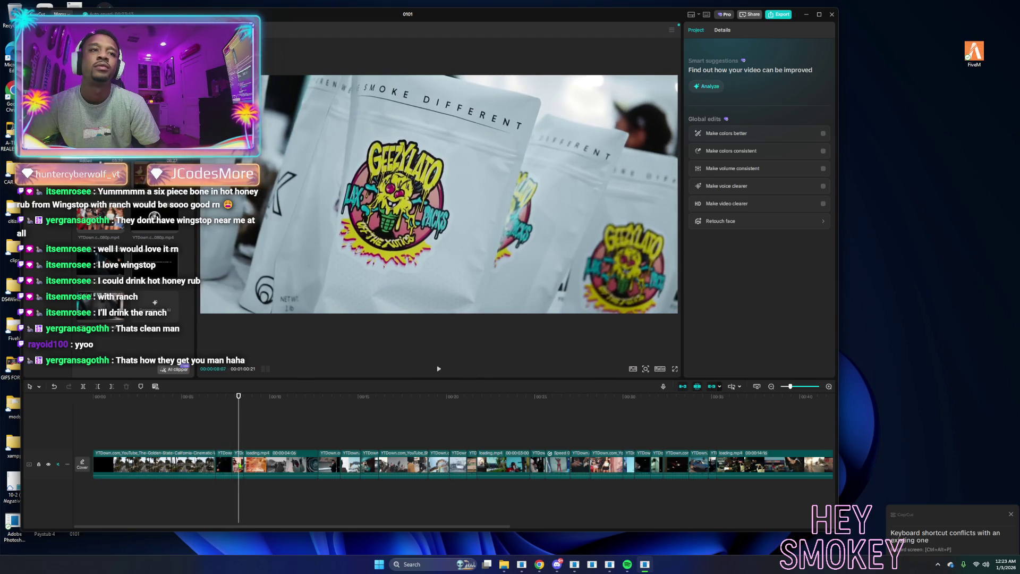
Slow the short bag clip to 0.90x speed and play back the slowed section.
click(240, 466)
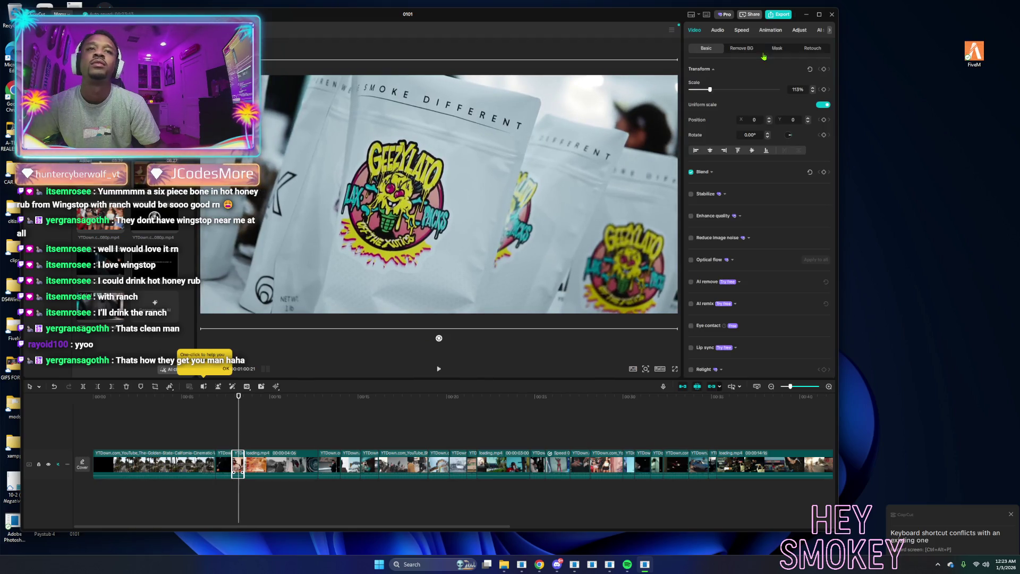
click(740, 30)
click(827, 82)
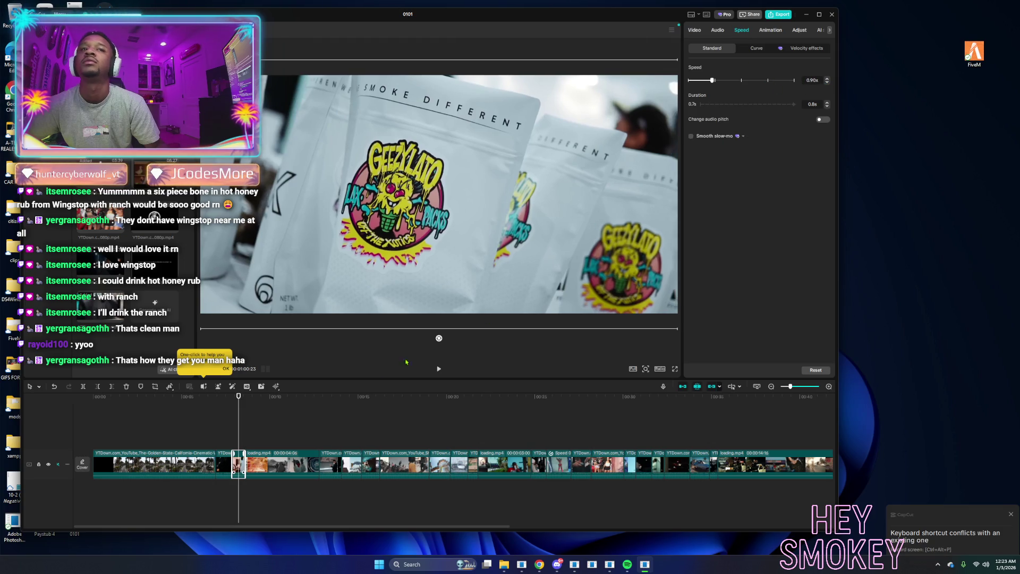
click(208, 438)
key(space)
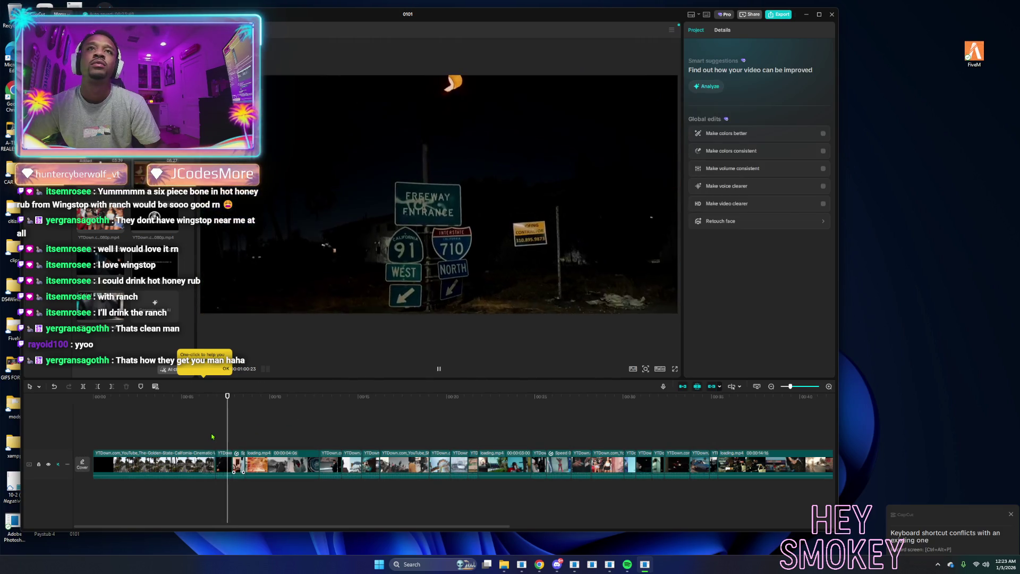